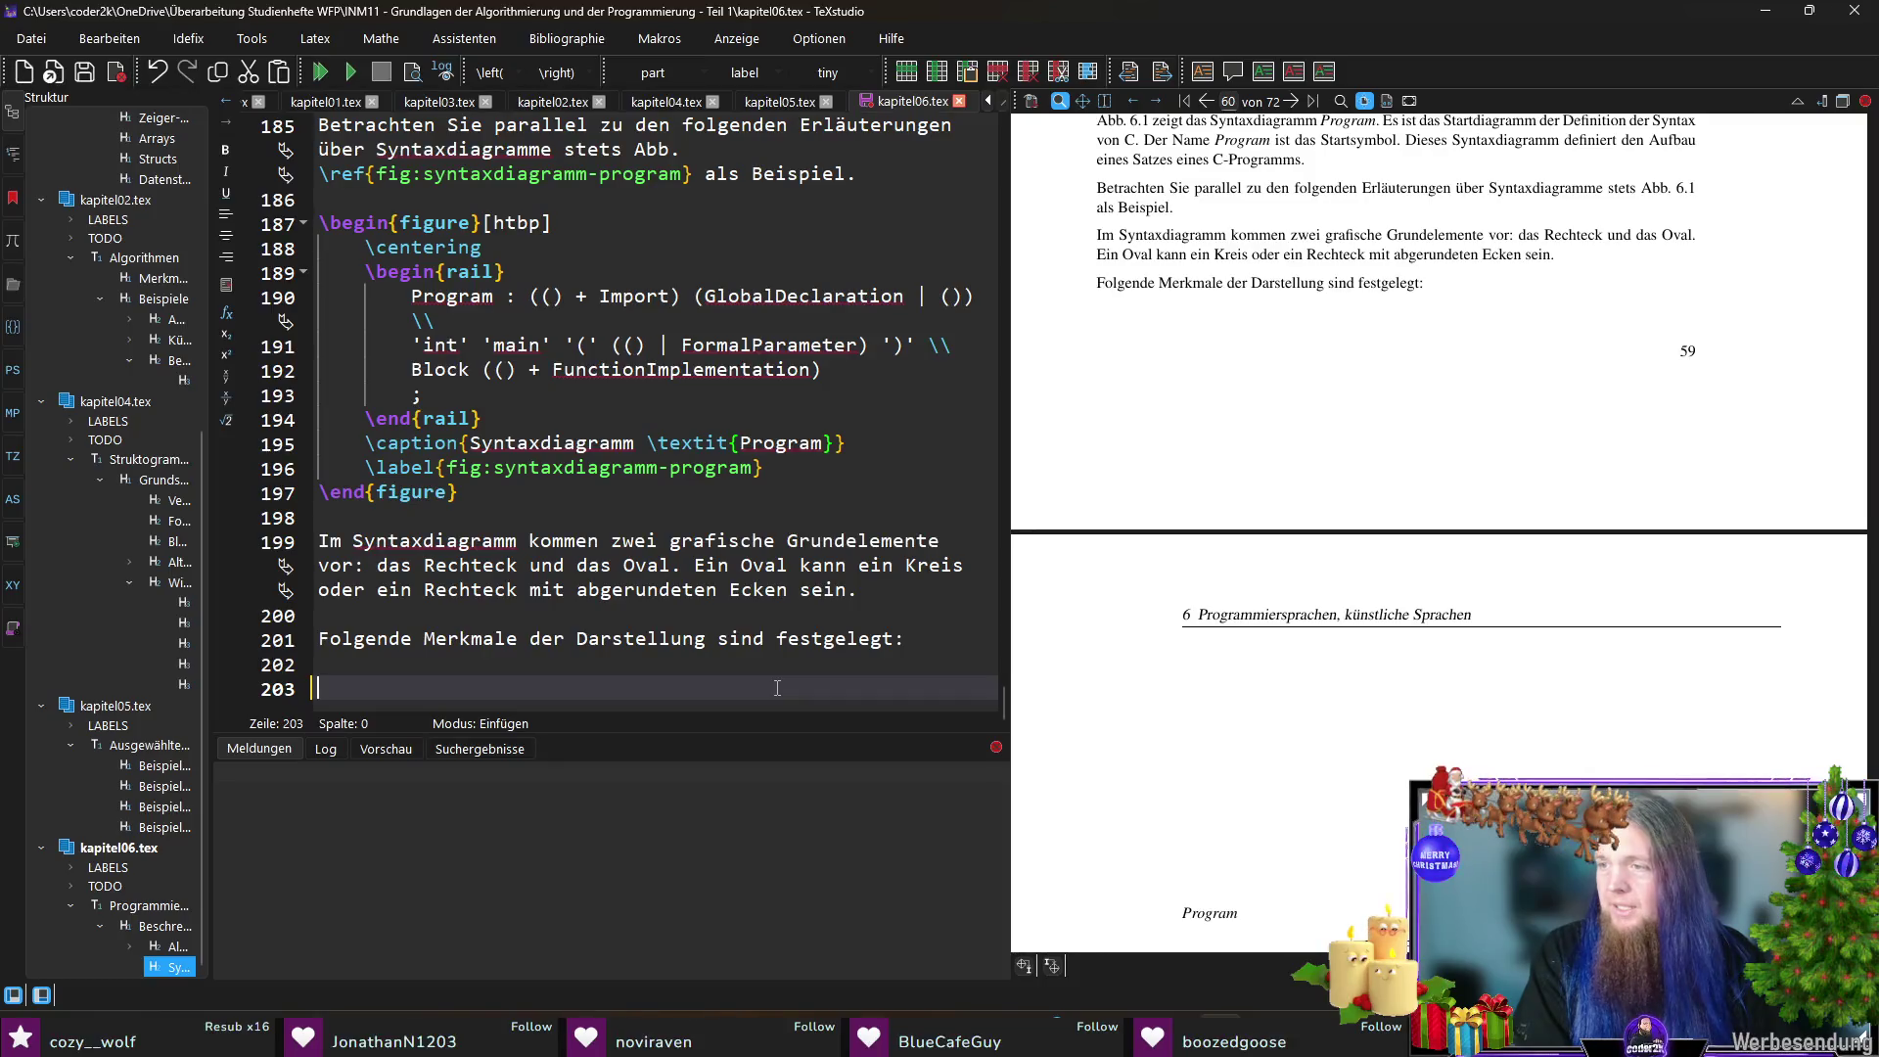
- Insert an itemize environment from the \begin{itemize} autocompletion and return to its empty \item
{"action": "type", "text": "begin{item"}
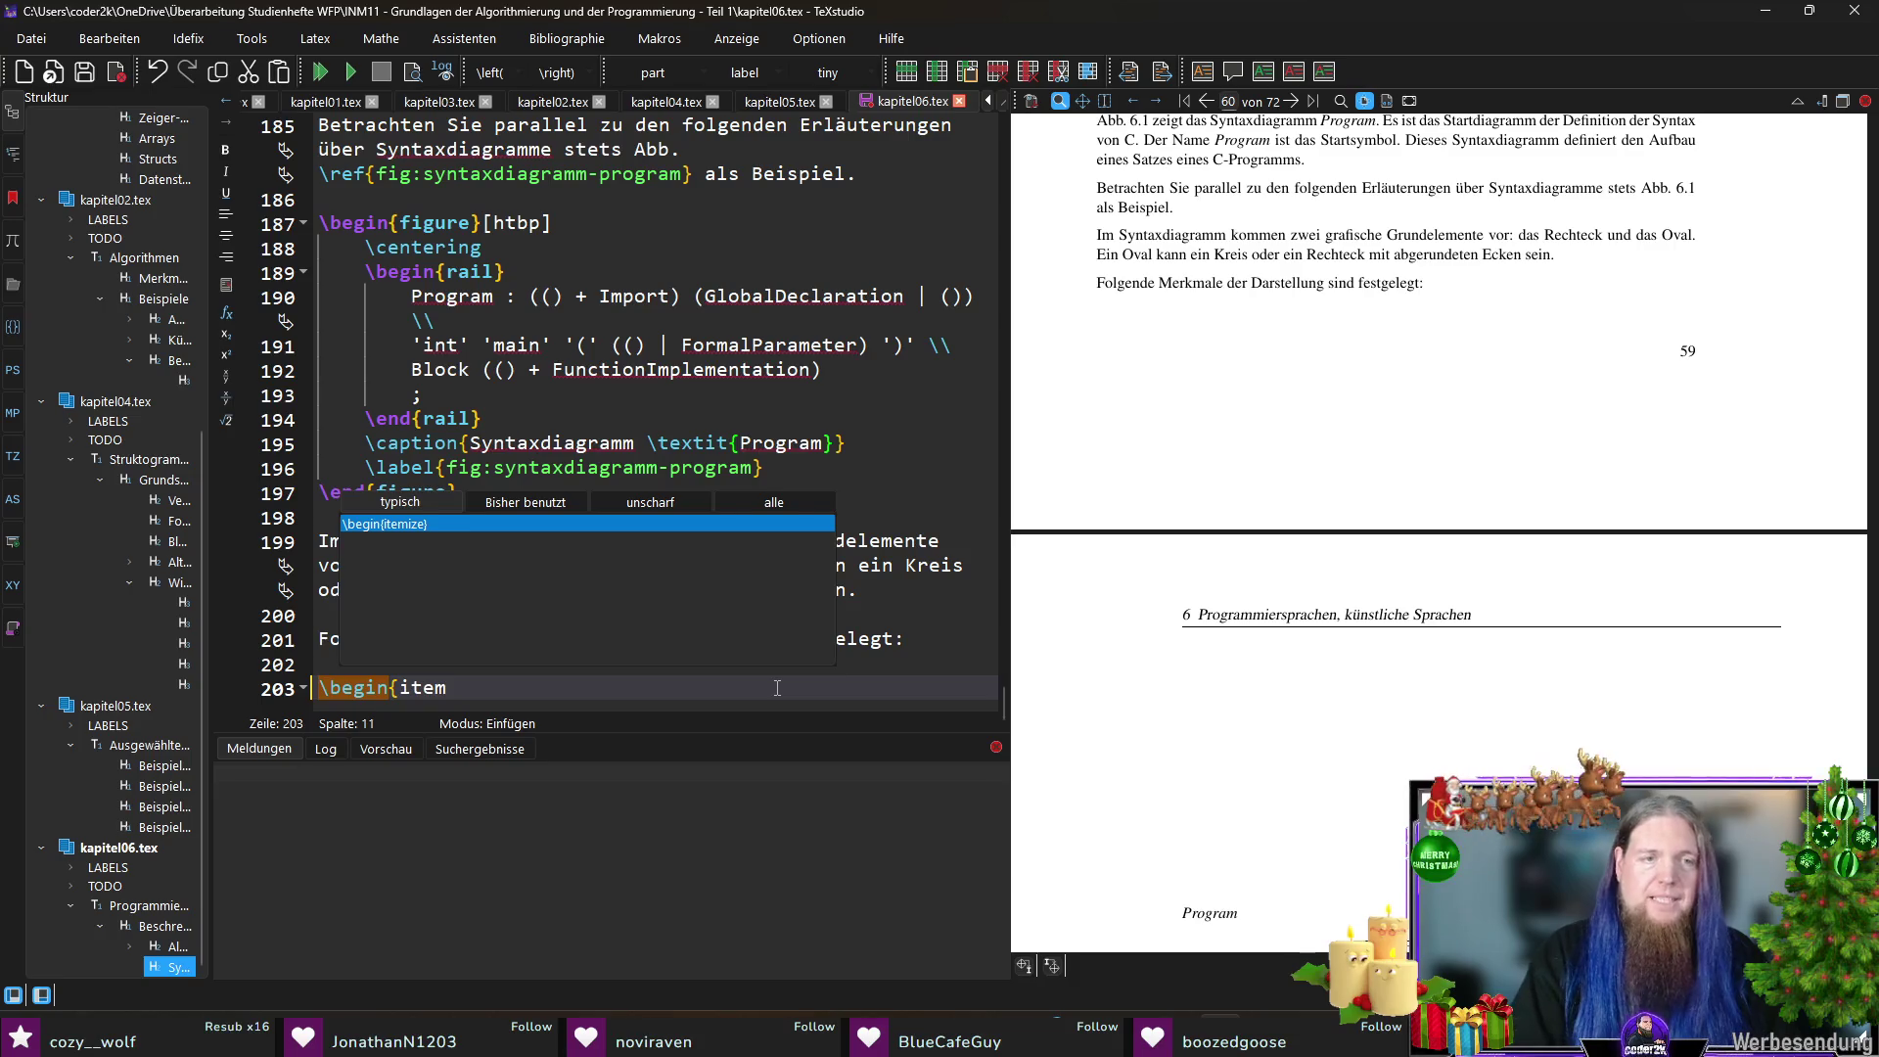
{"action": "key", "text": "Return"}
{"action": "key", "text": "Down"}
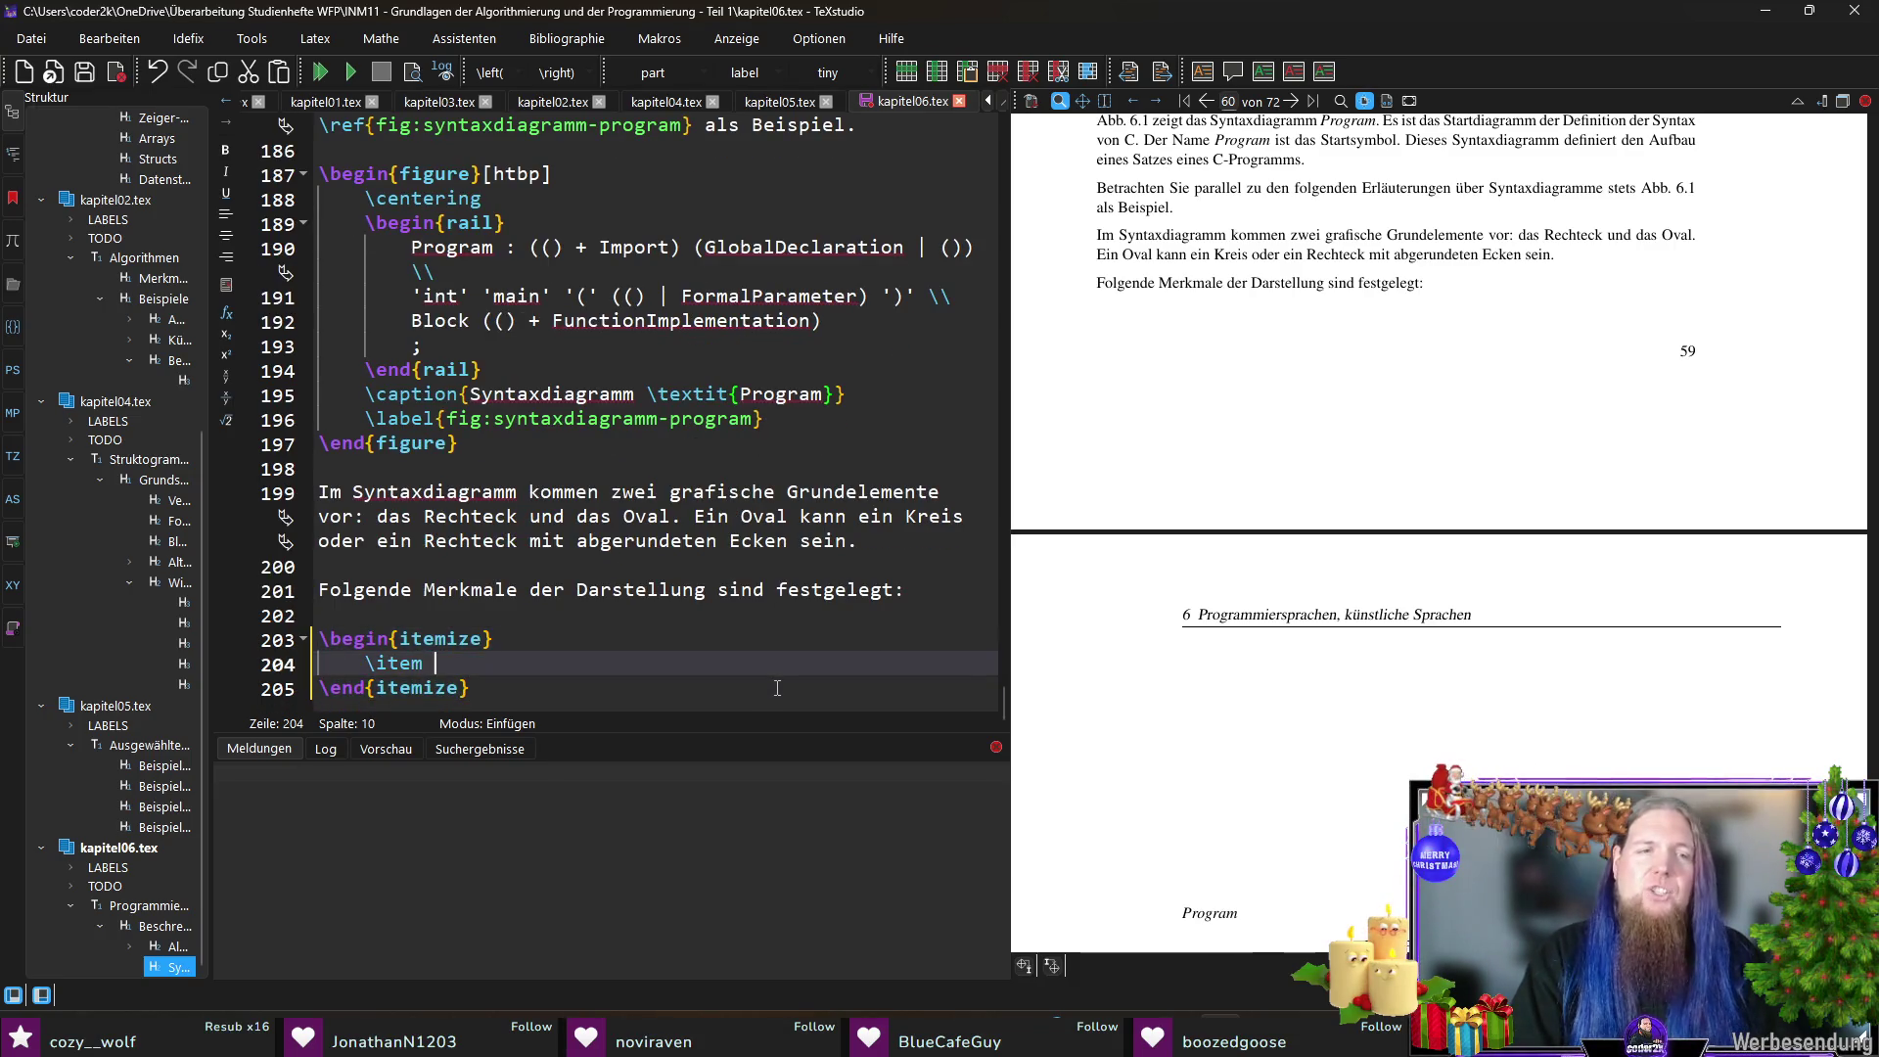
{"action": "key", "text": "End"}
{"action": "key", "text": "Up"}
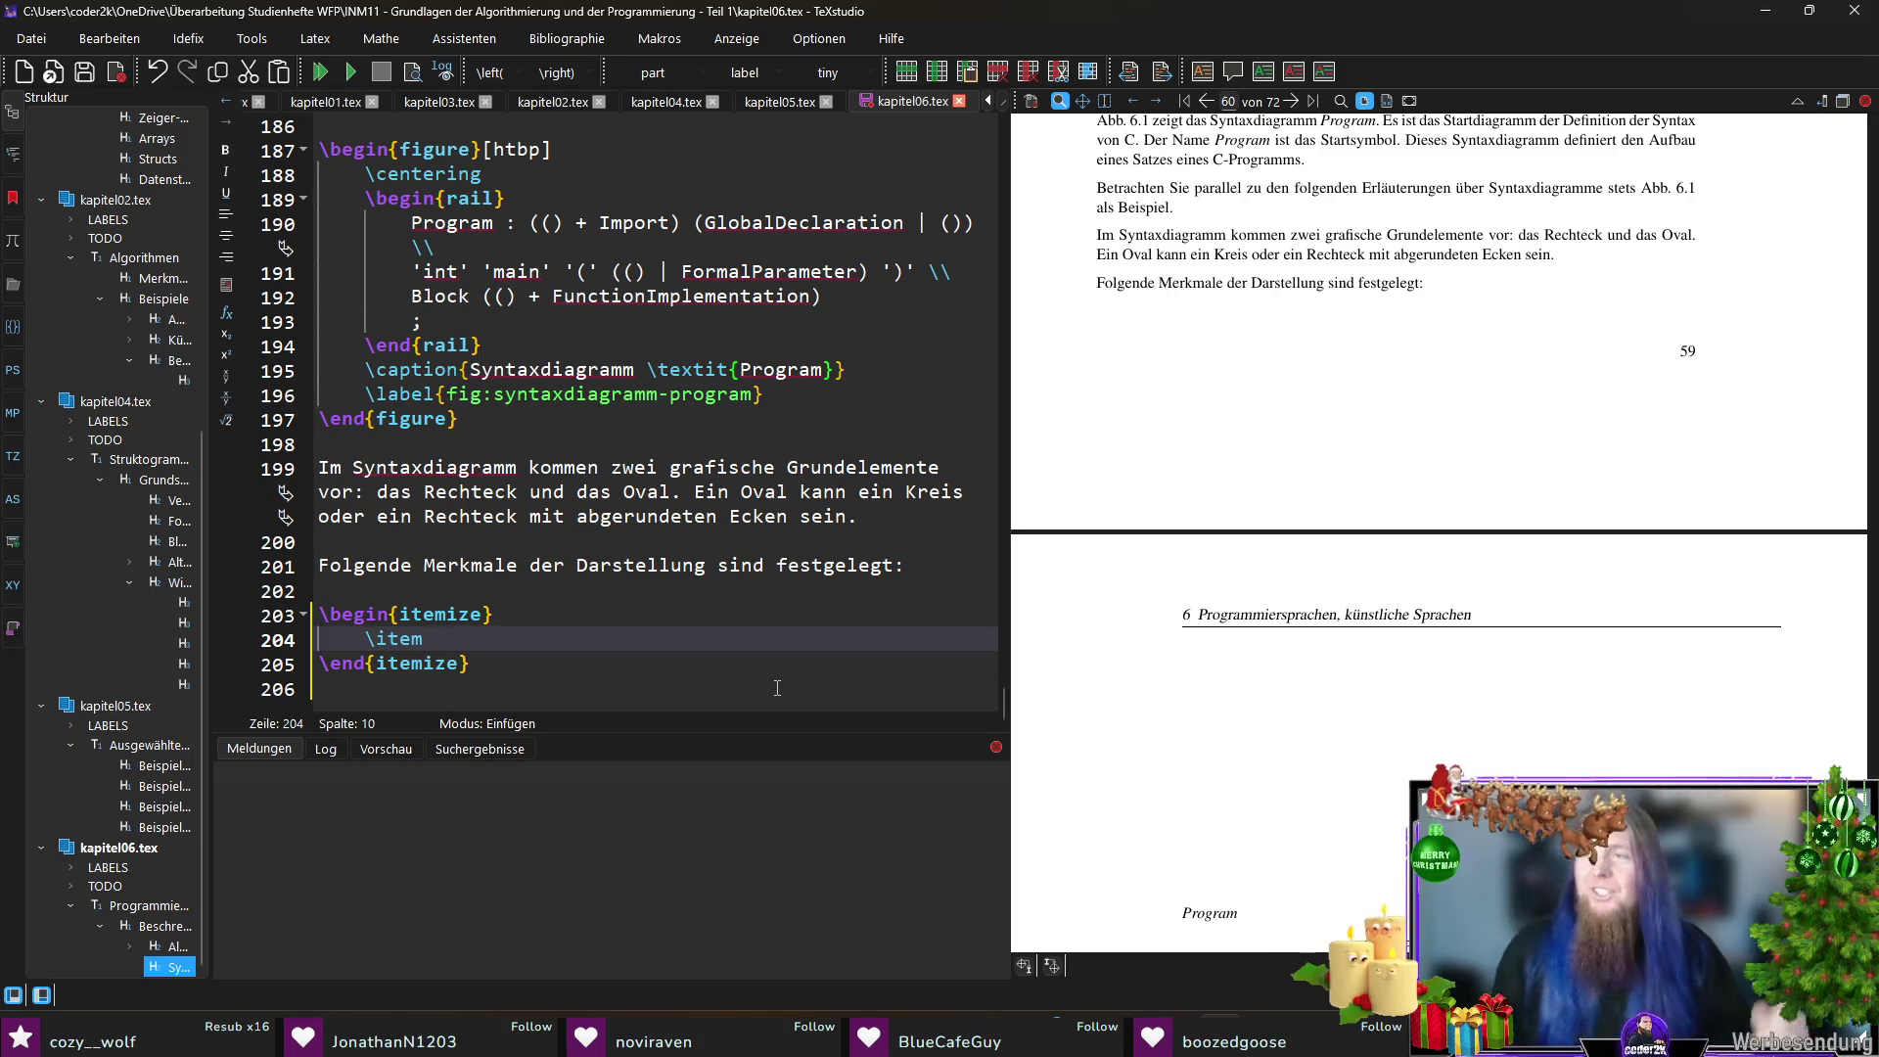
- Write the first item's sentence on unique diagram names, with Hilfssymbol in bold
{"action": "type", "text": "Je"}
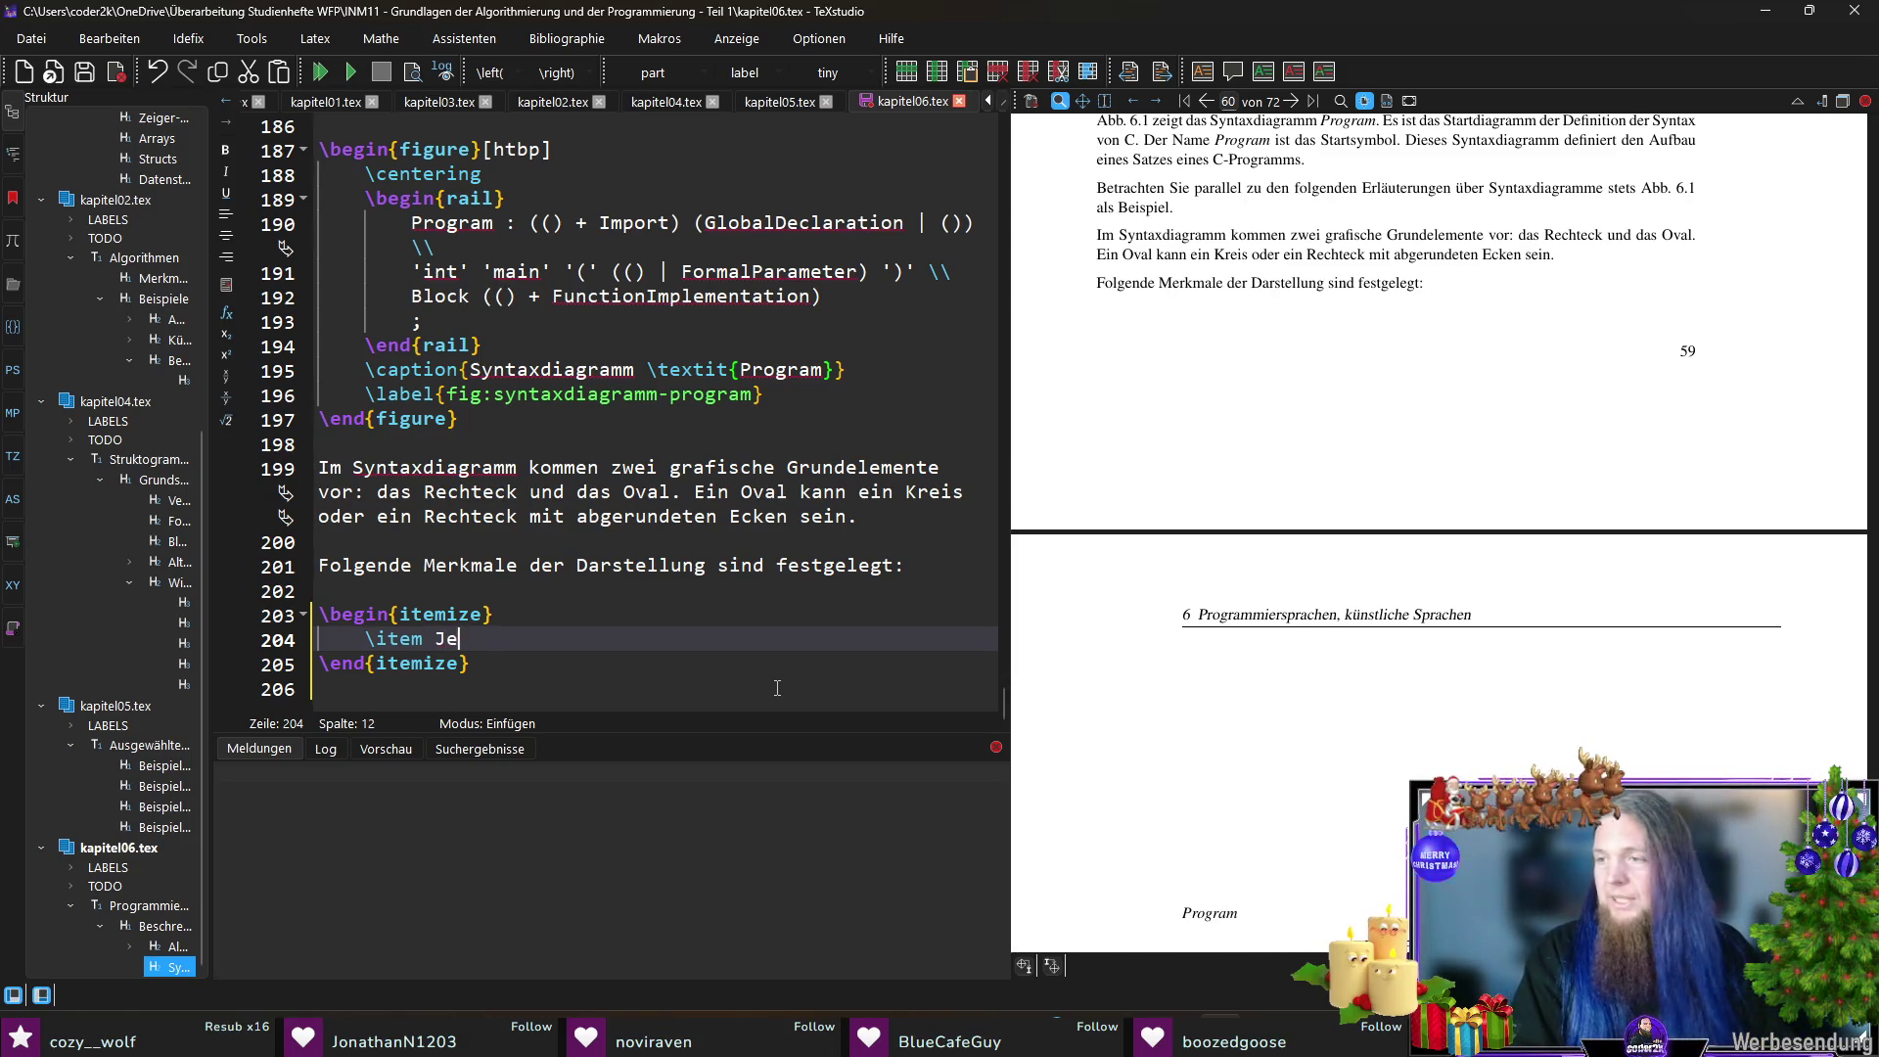
{"action": "type", "text": "des Syntaxdi"}
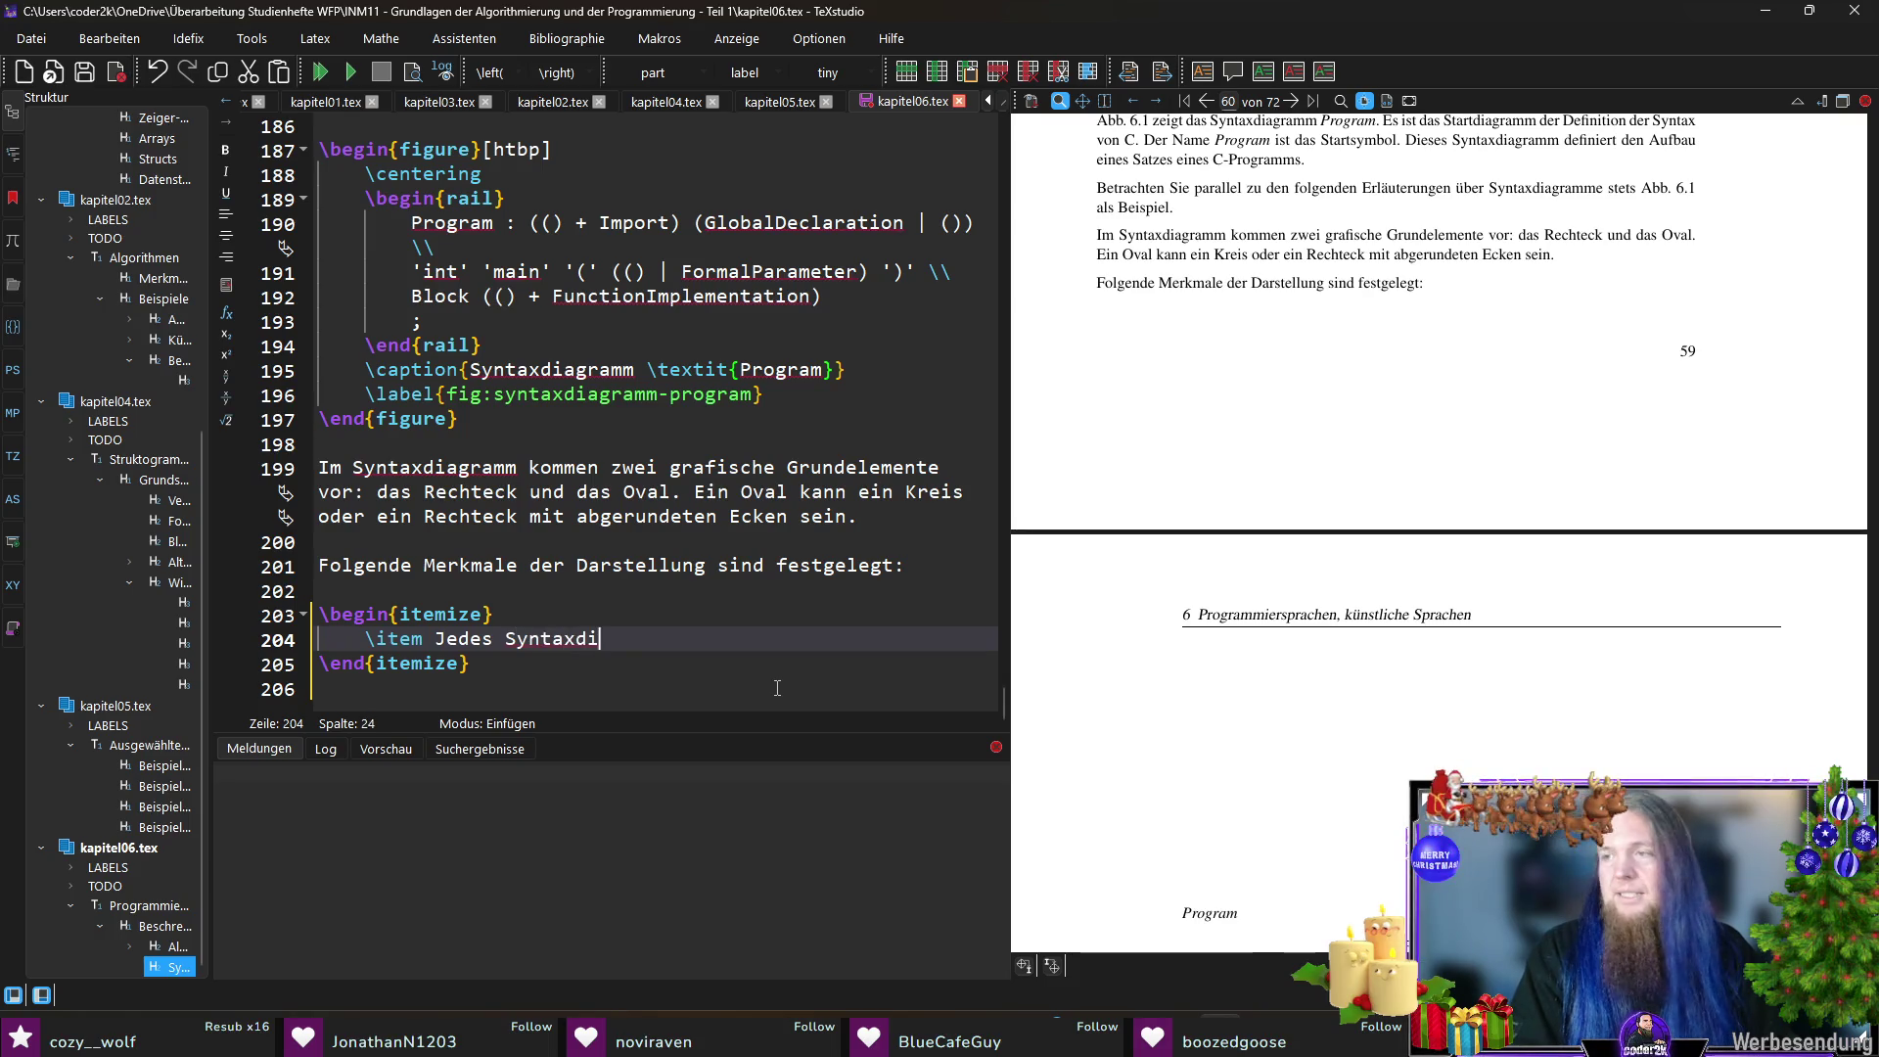
{"action": "type", "text": "agramm hat einen eindeu"}
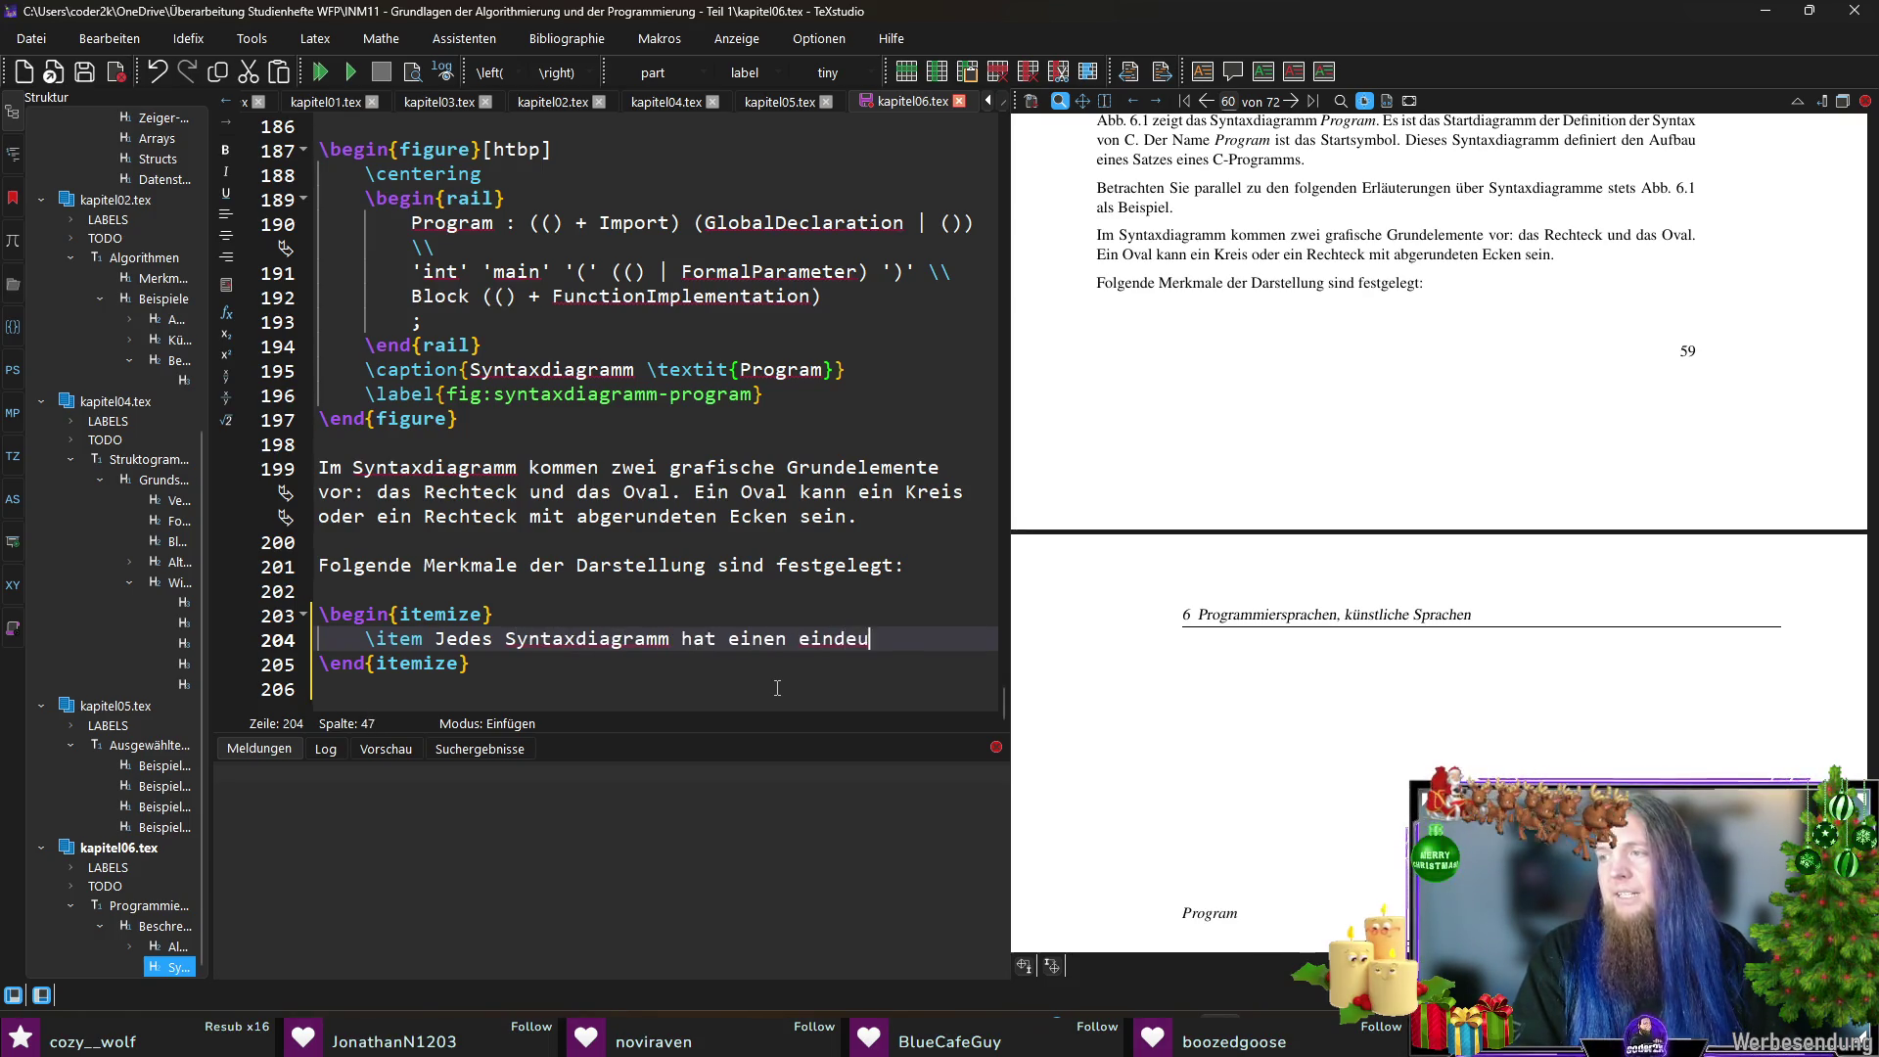
{"action": "type", "text": "tigen Namen. Es ist ein"}
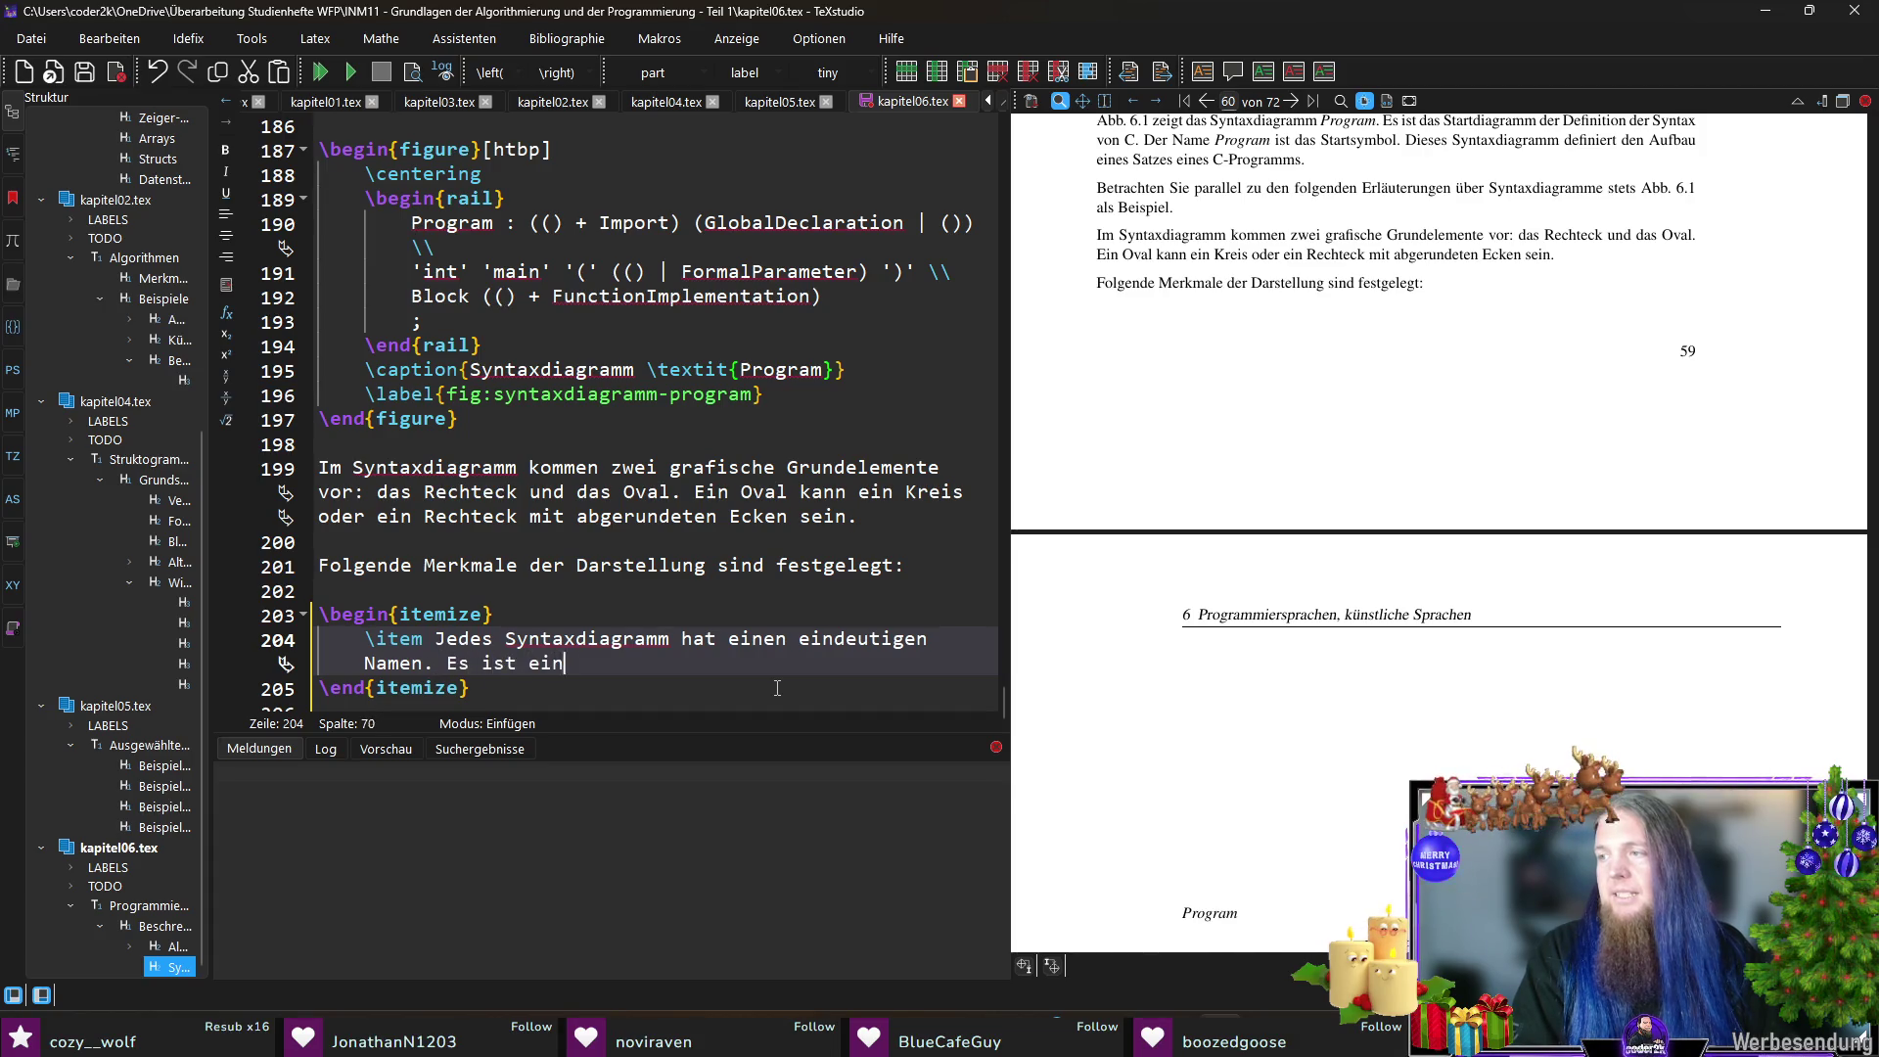
{"action": "type", "text": "e synka"}
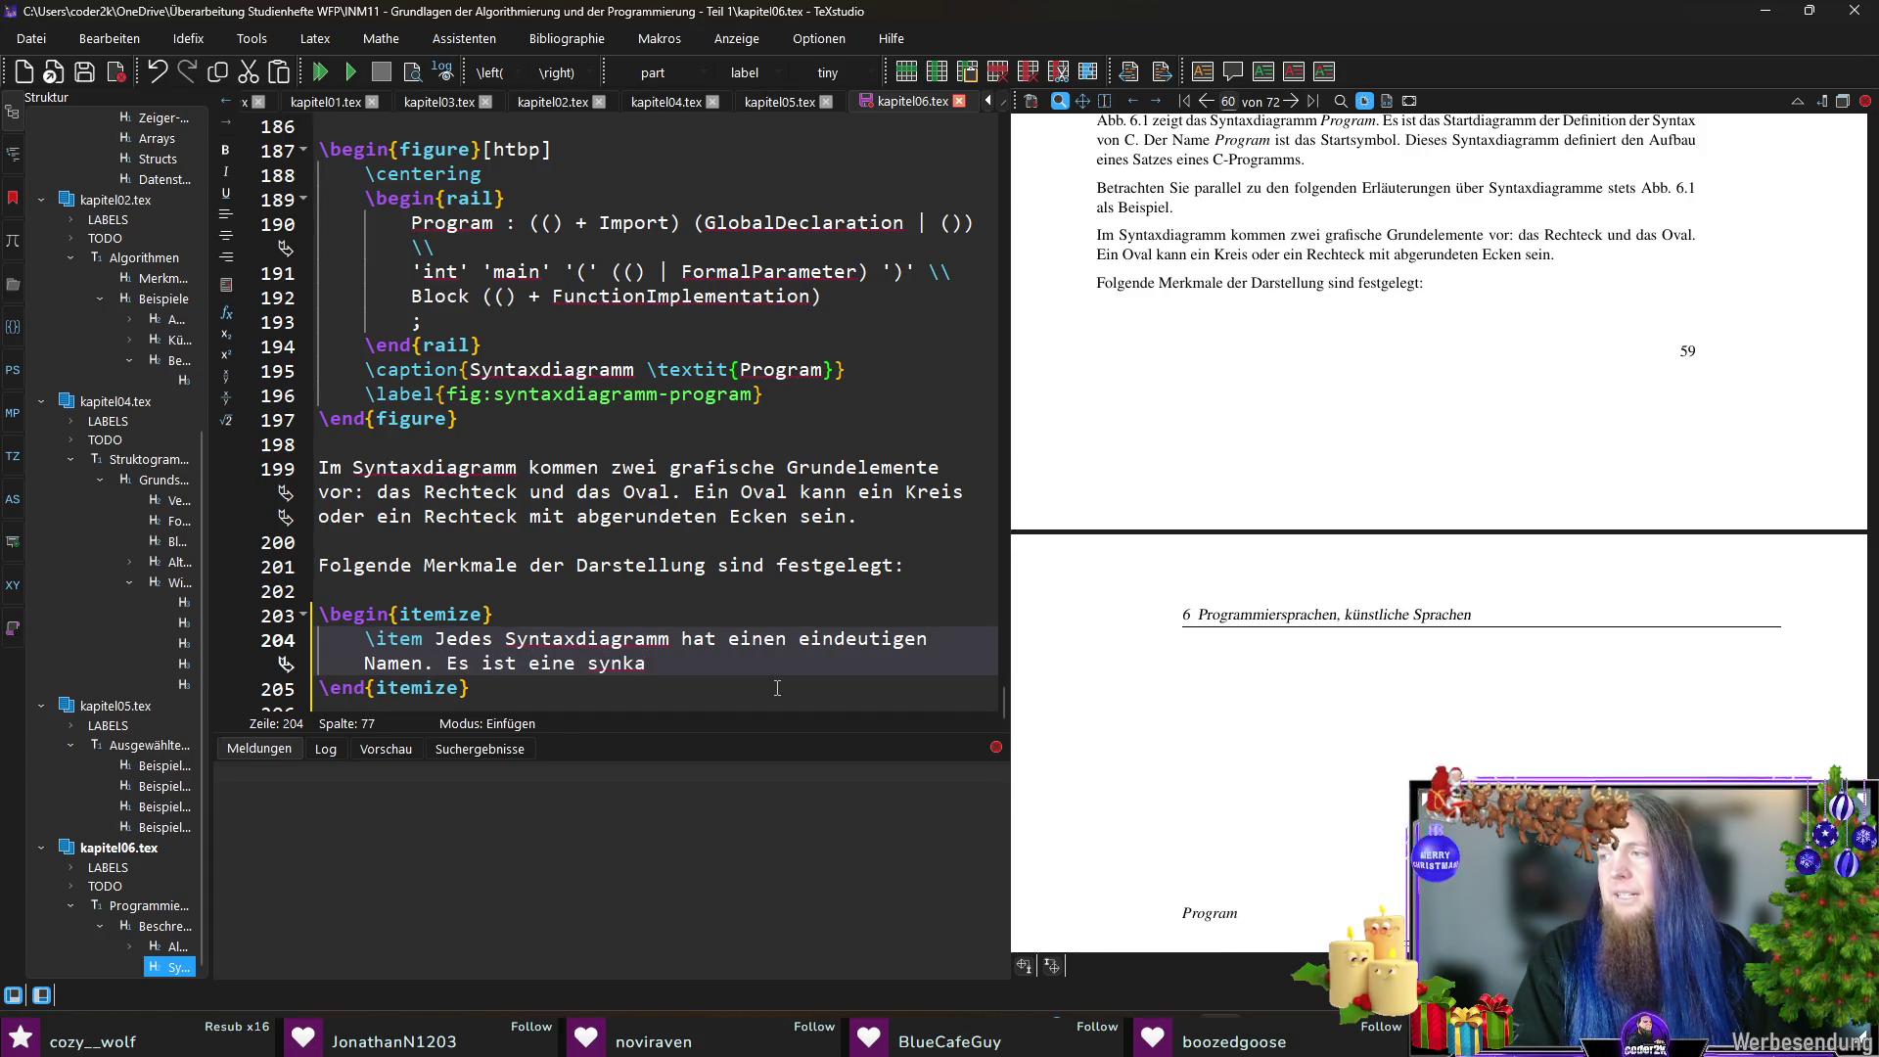
{"action": "type", "text": "ktische Variable"}
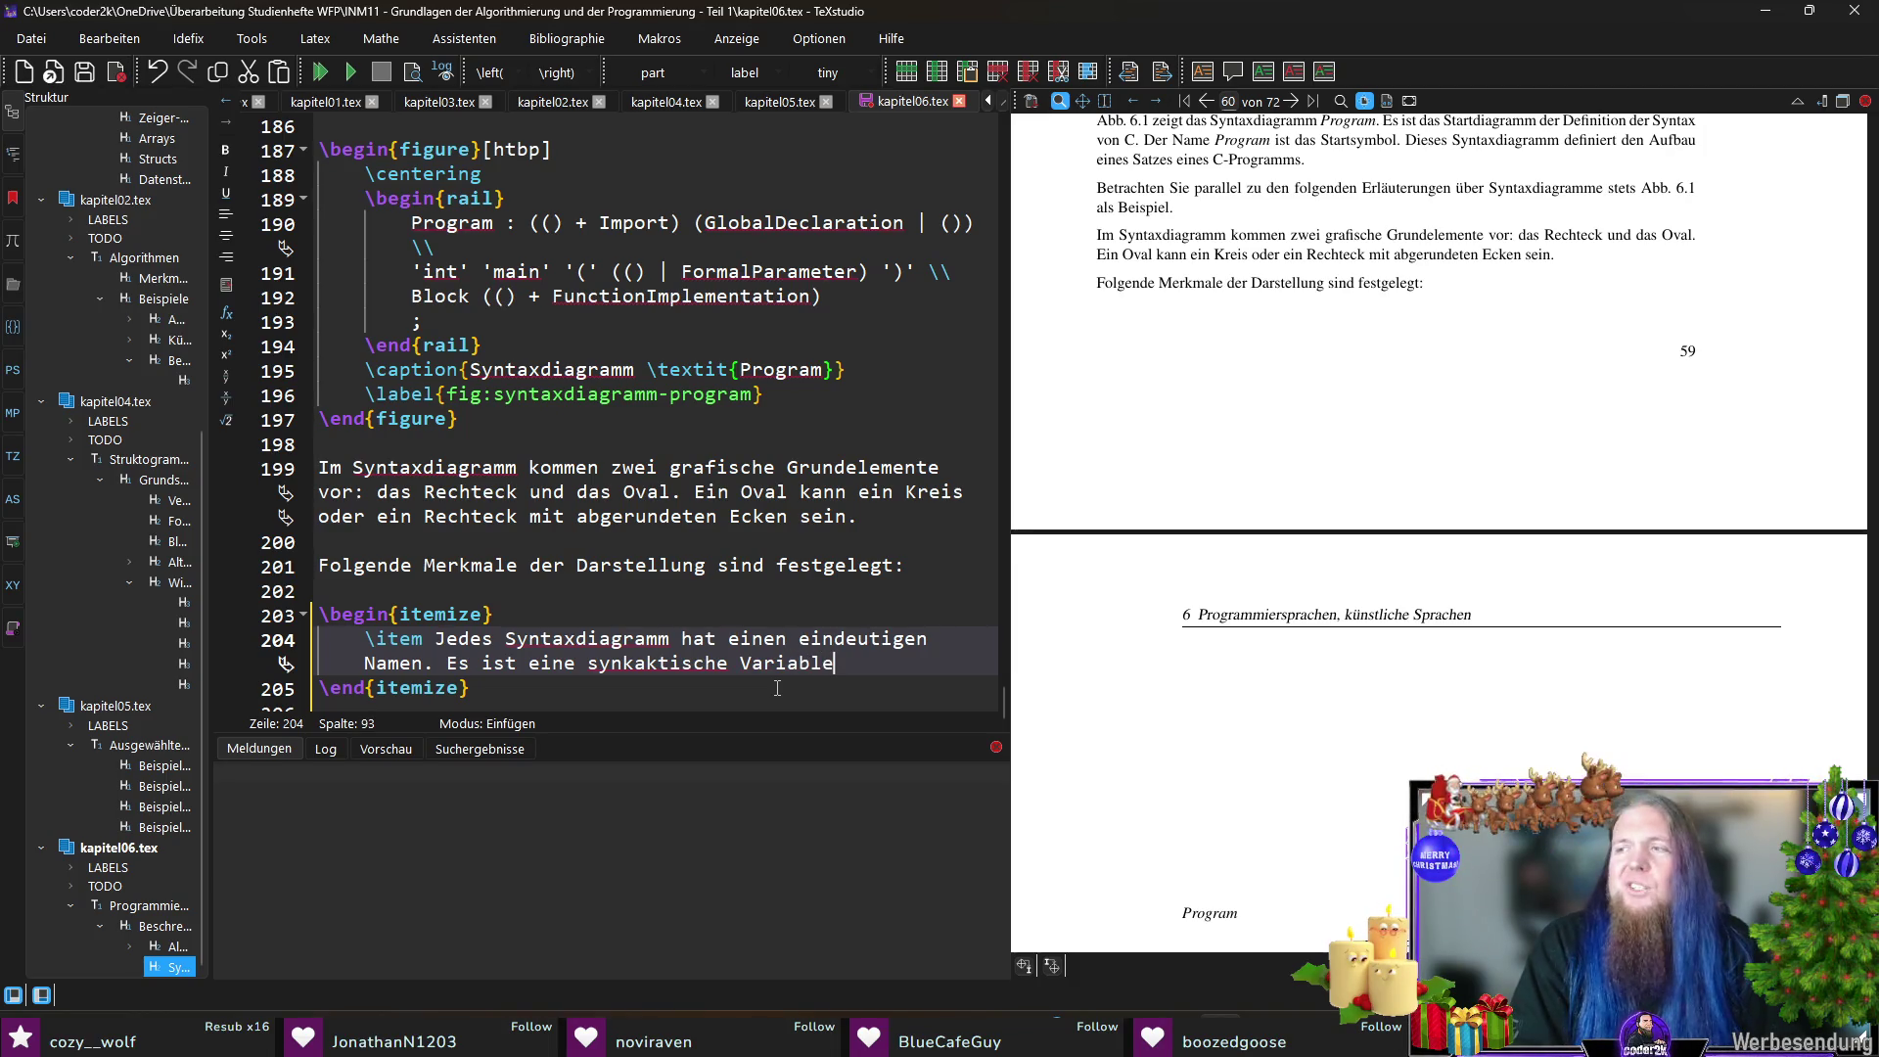
{"action": "type", "text": ", die "}
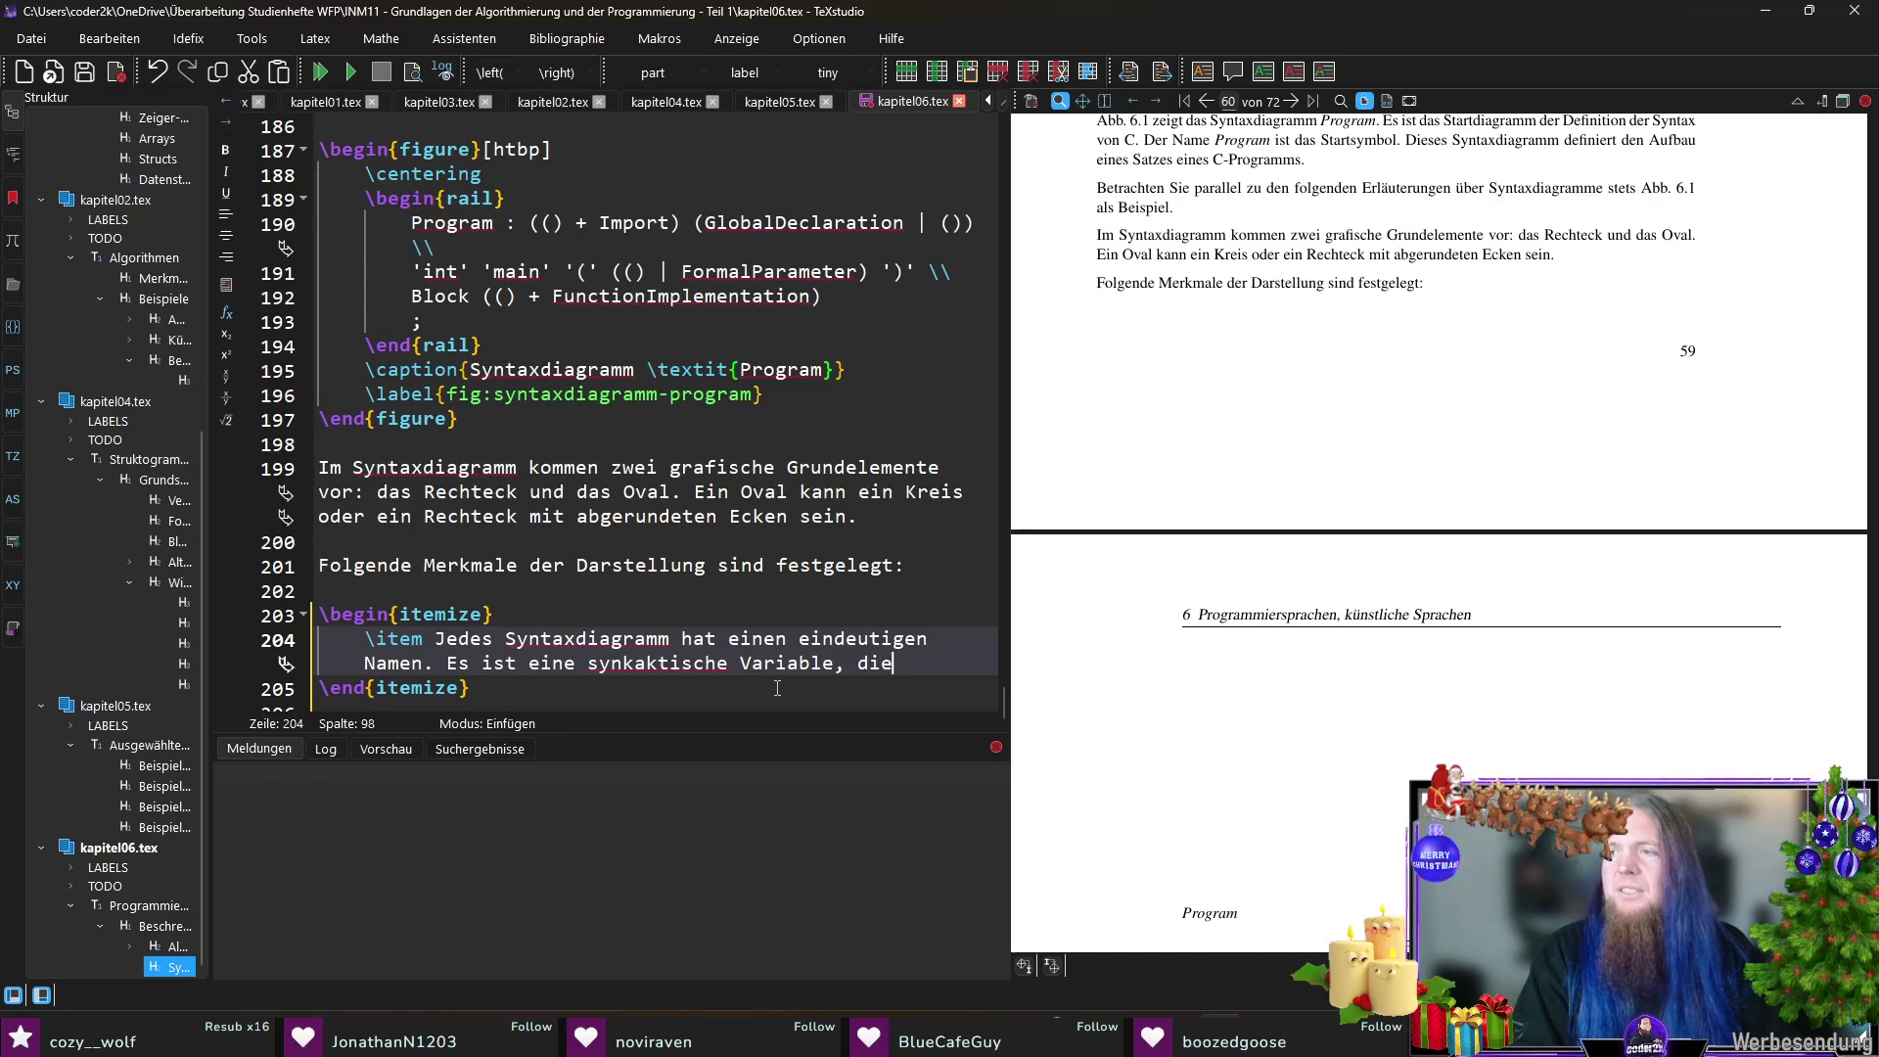
{"action": "type", "text": "\textit{Hilfssys"}
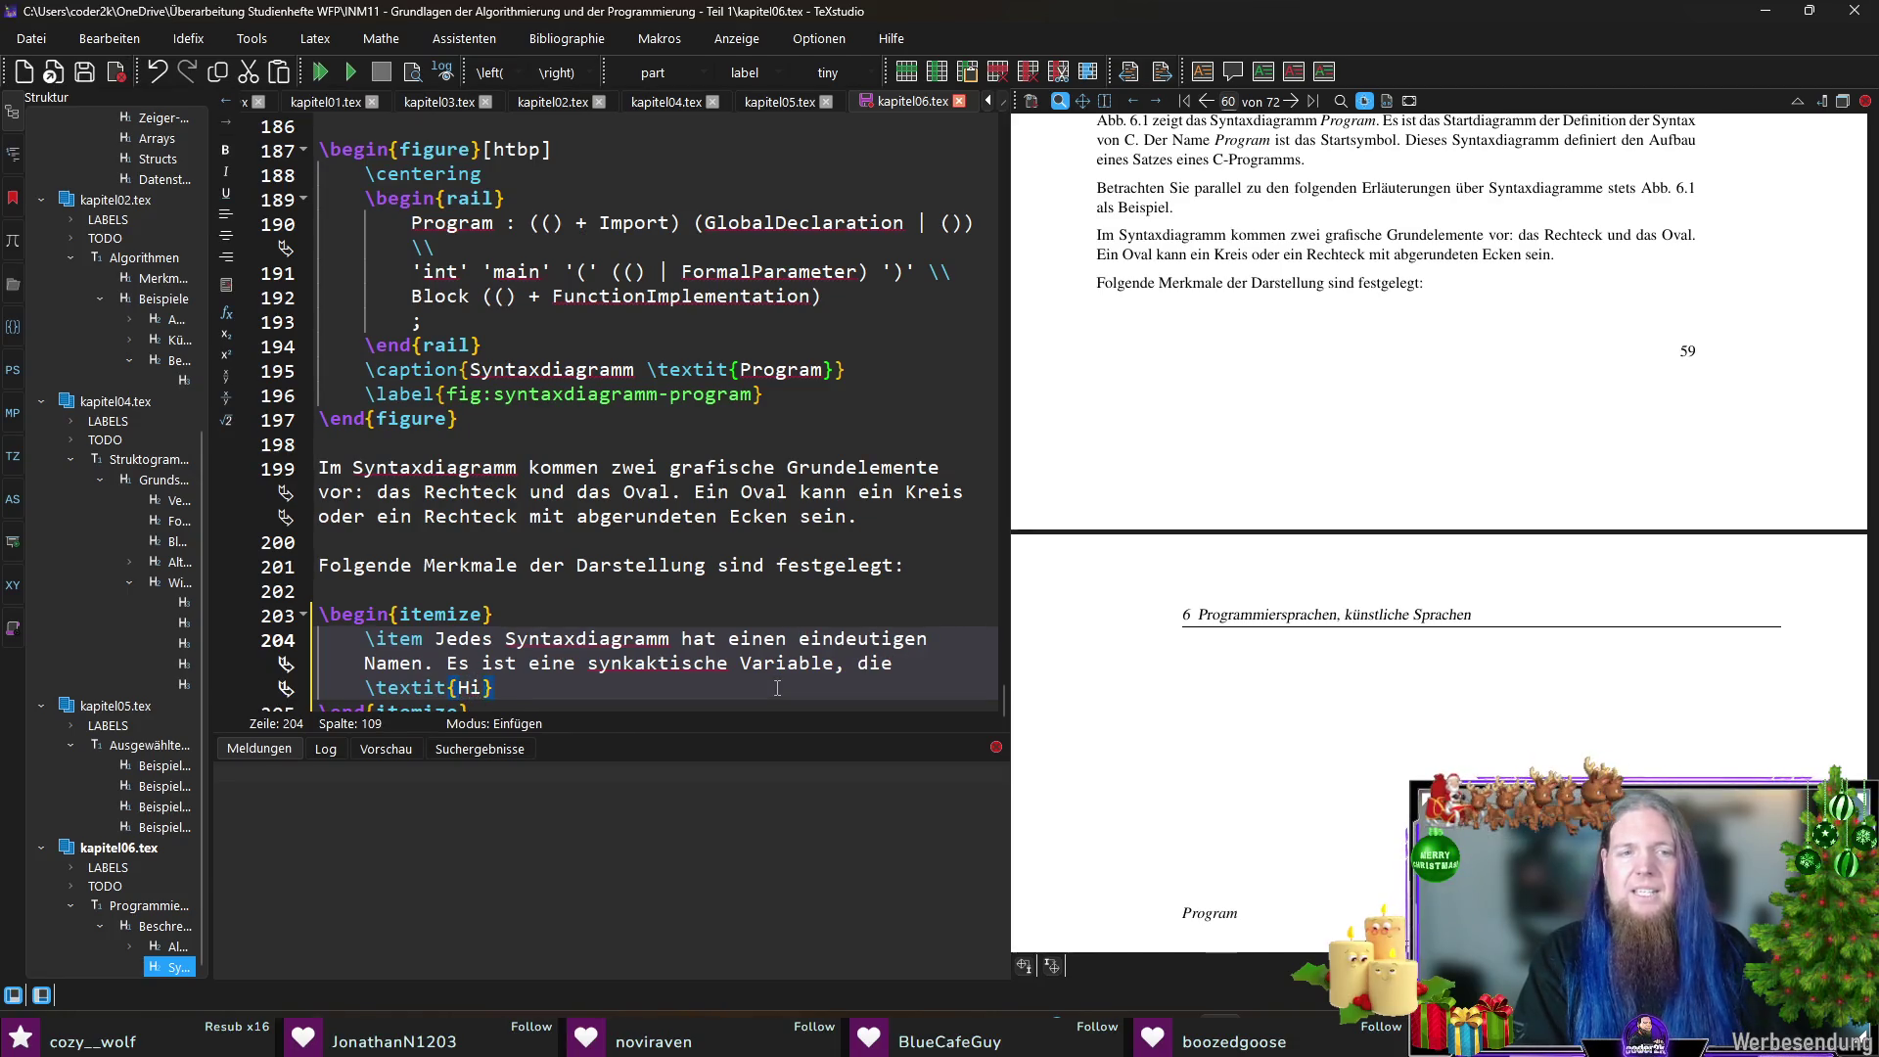
{"action": "type", "text": "mbol"}
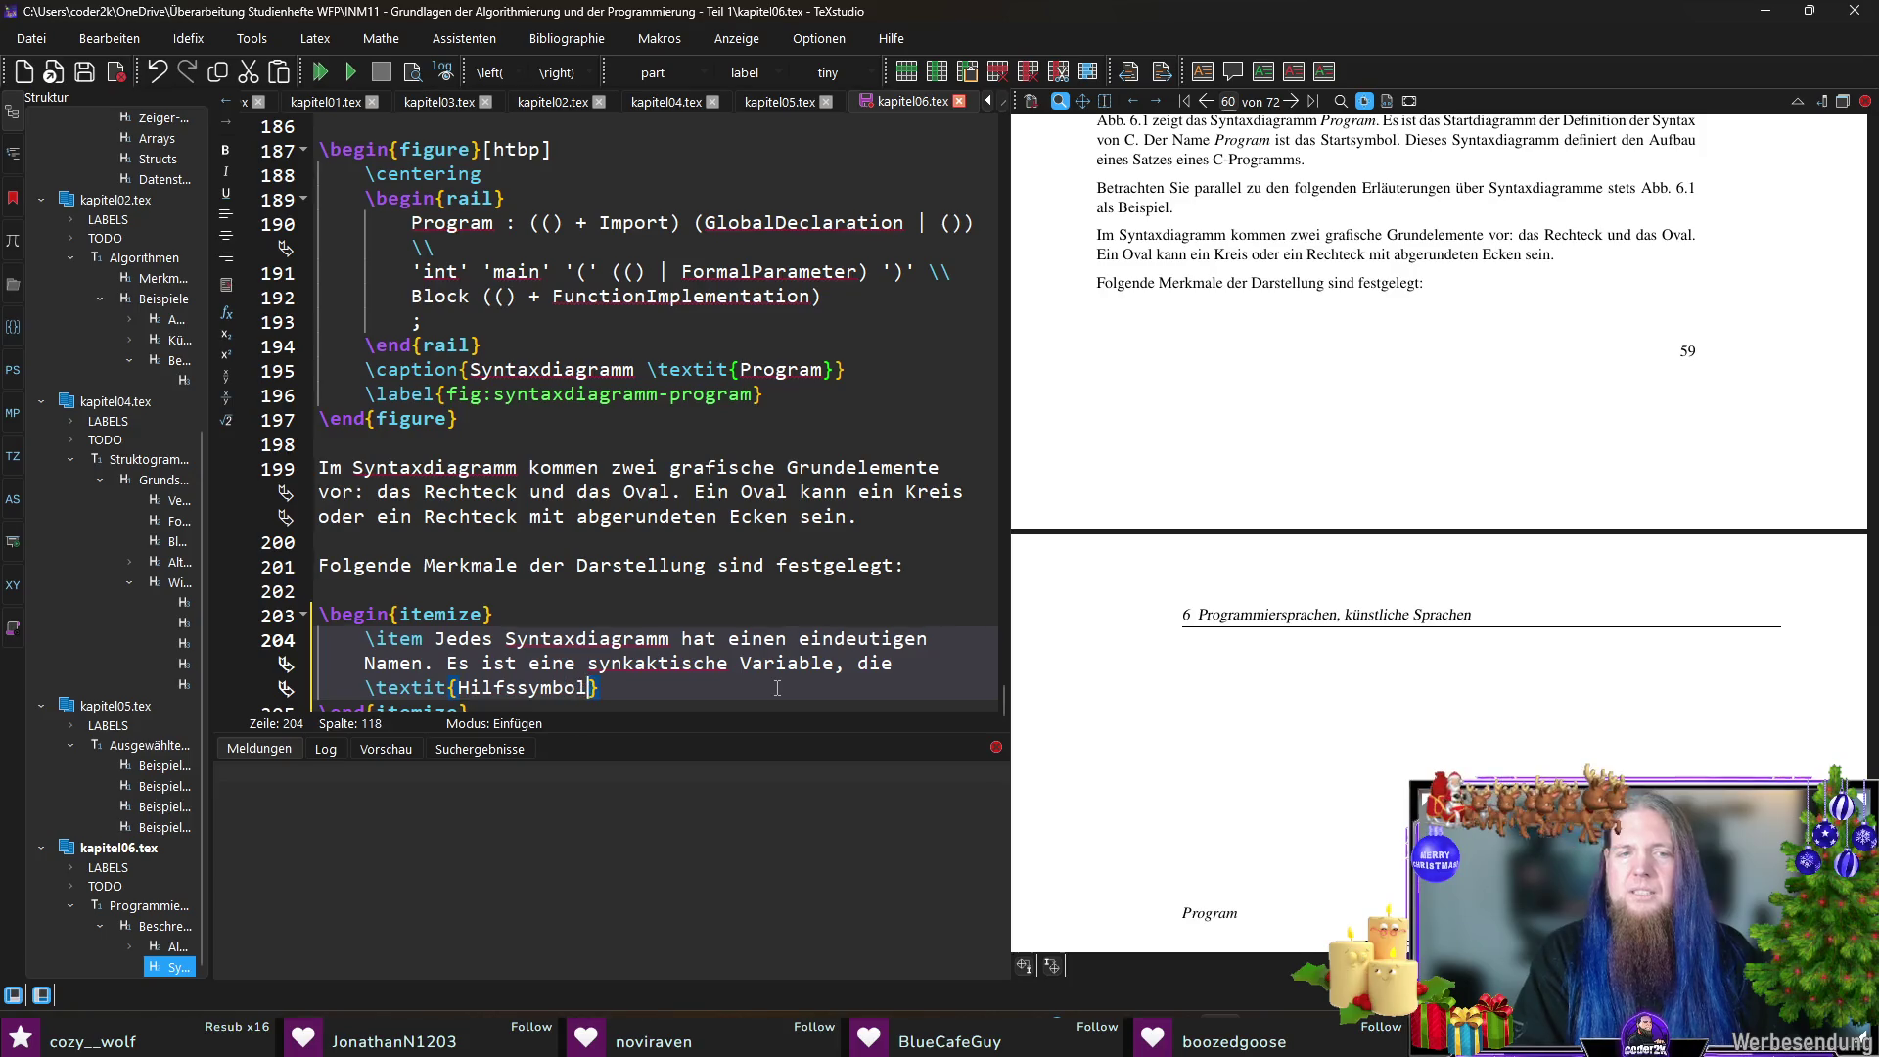
{"action": "key", "text": "Left"}
{"action": "key", "text": "Left"}
{"action": "key", "text": "Left"}
{"action": "key", "text": "shift+Home"}
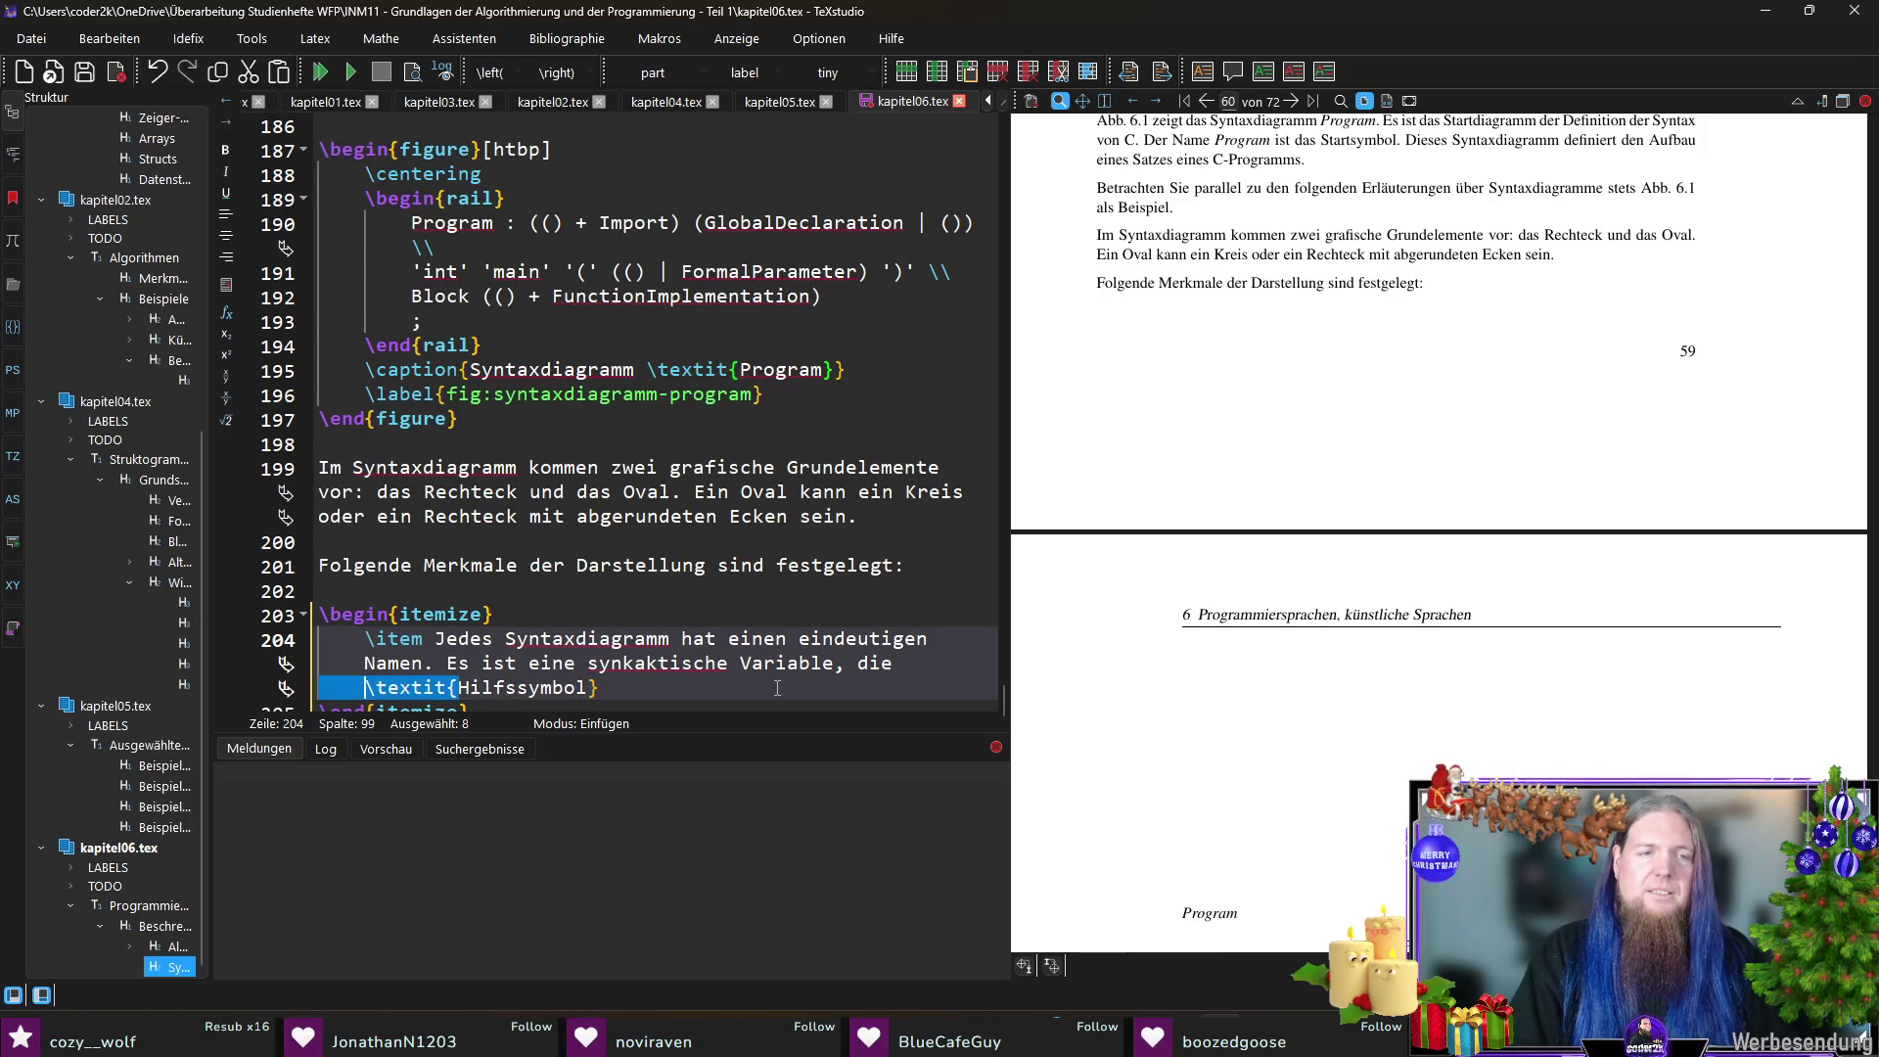
{"action": "key", "text": "BackSpace"}
{"action": "key", "text": "End"}
{"action": "key", "text": "BackSpace"}
{"action": "key", "text": "ctrl+shift+Left"}
{"action": "key", "text": "ctrl+b"}
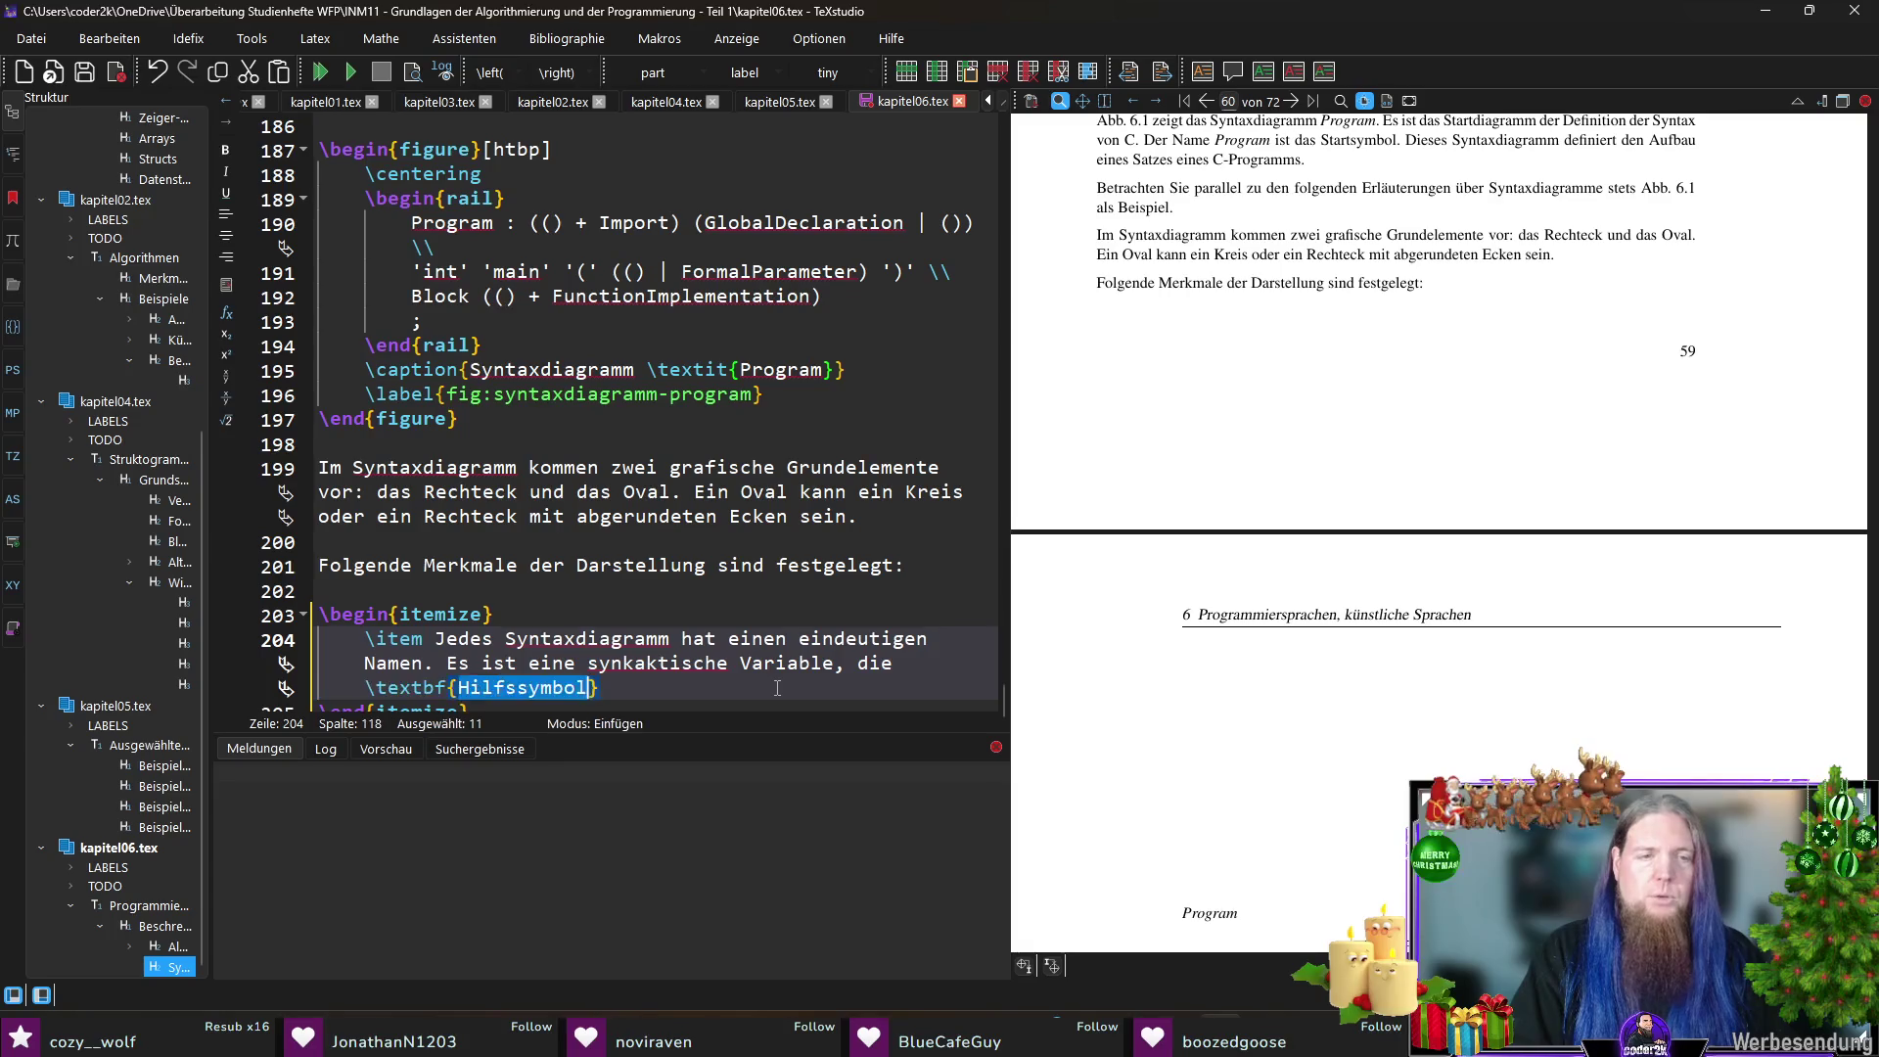
{"action": "key", "text": "End"}
- Add 'Beispiel: \textit{Program}' and insert blank lines before the list's end
{"action": "type", "text": "genannt wird. "}
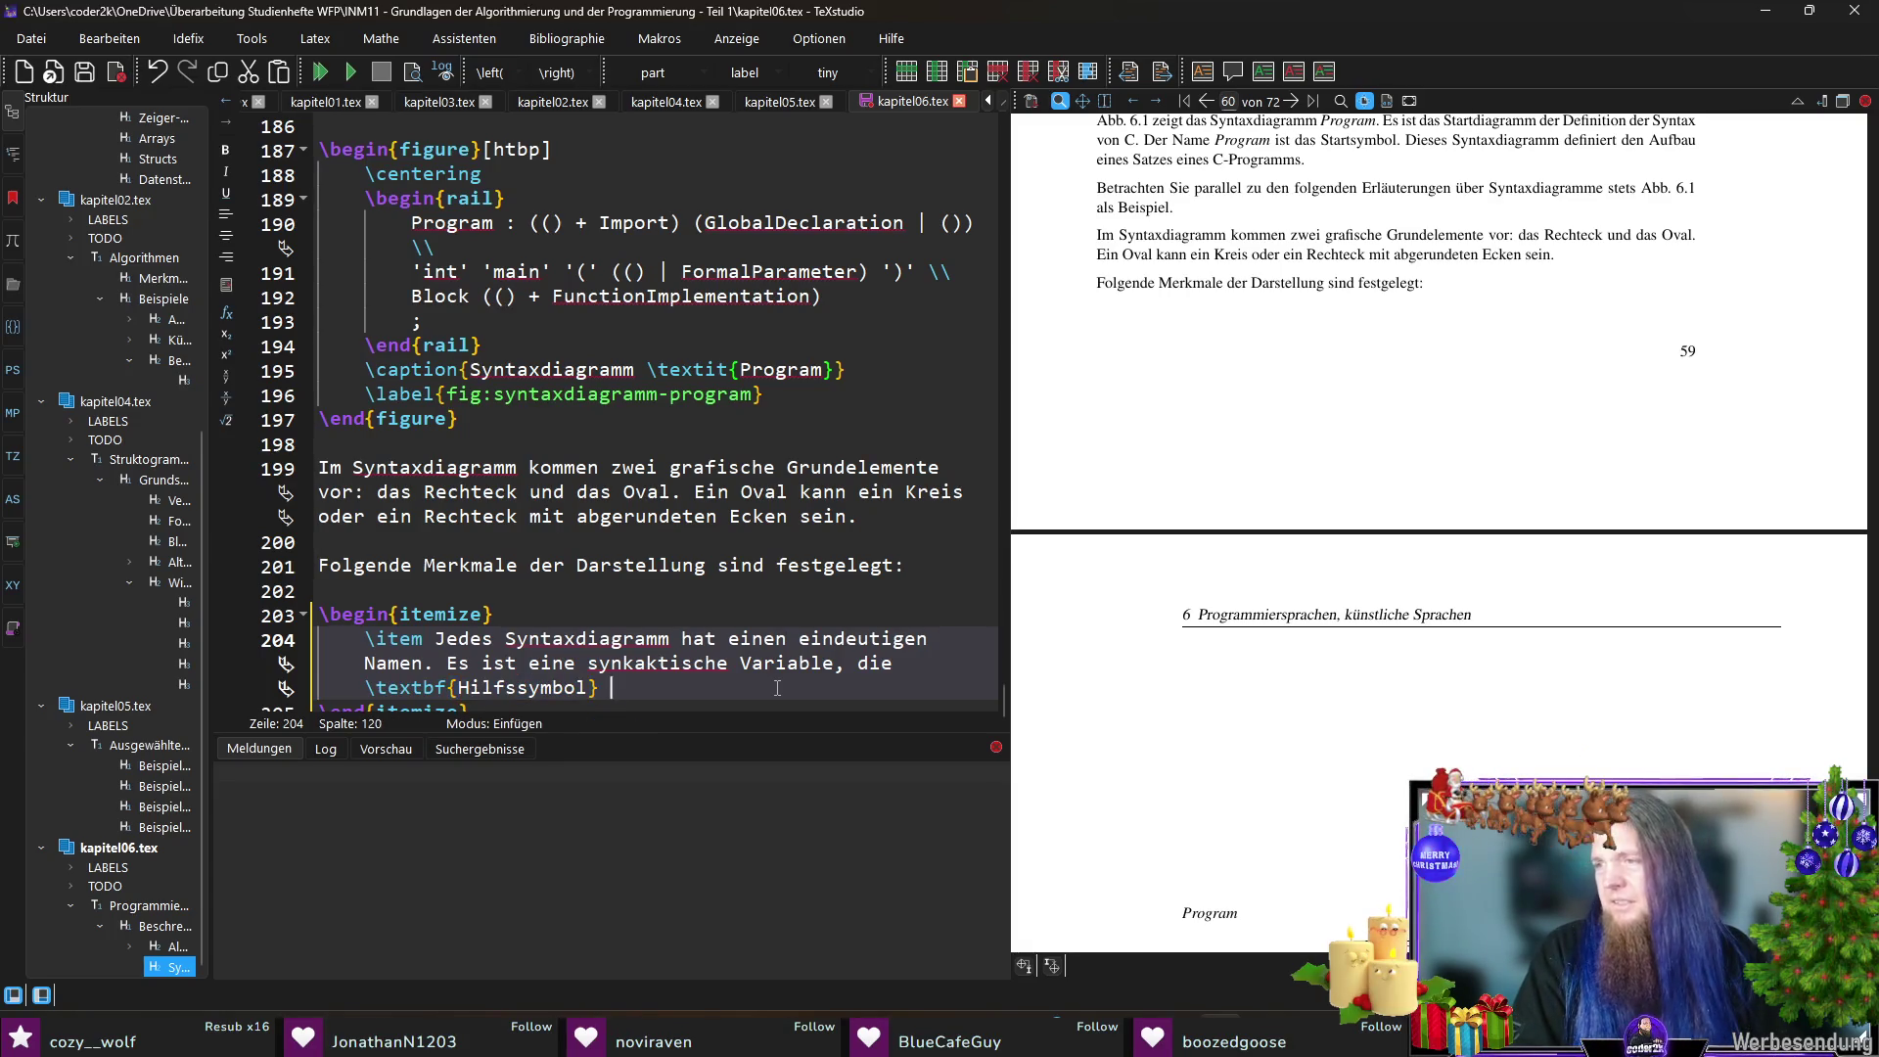
{"action": "type", "text": "Beisp"}
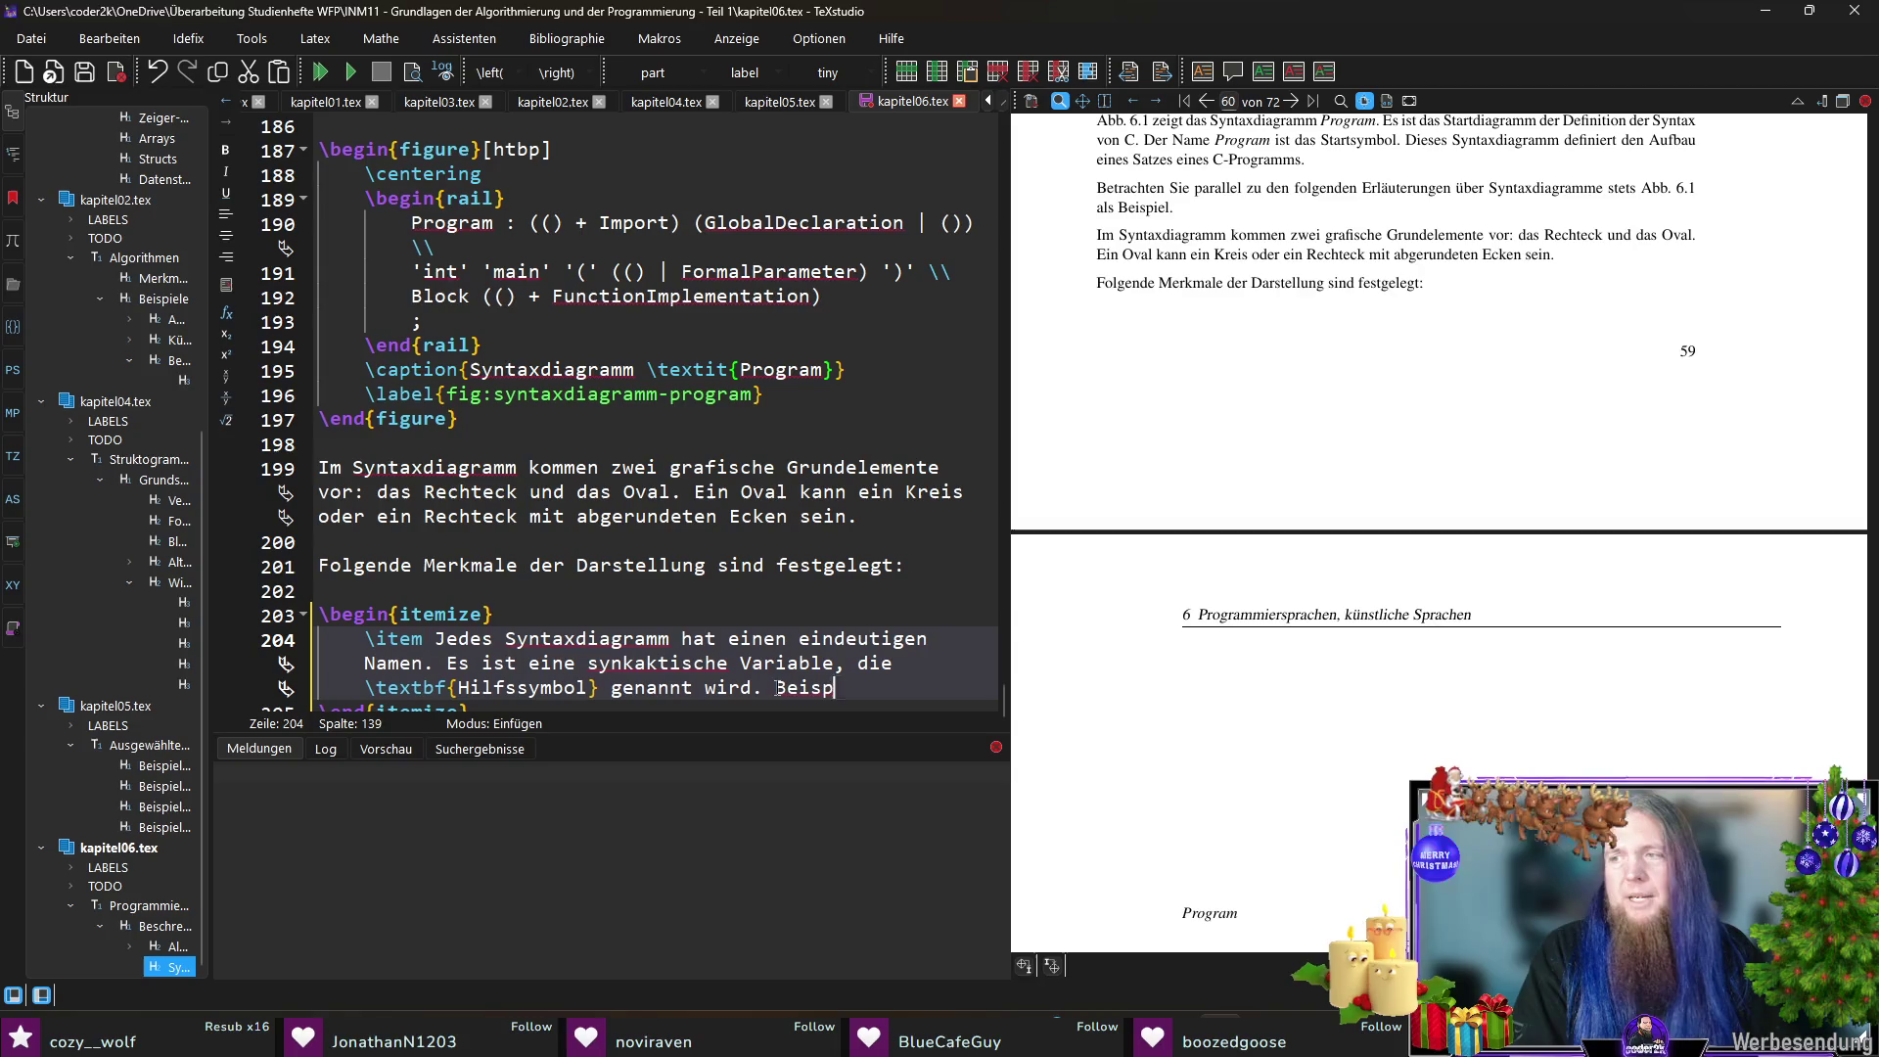
{"action": "type", "text": "iel: \textit{Program"}
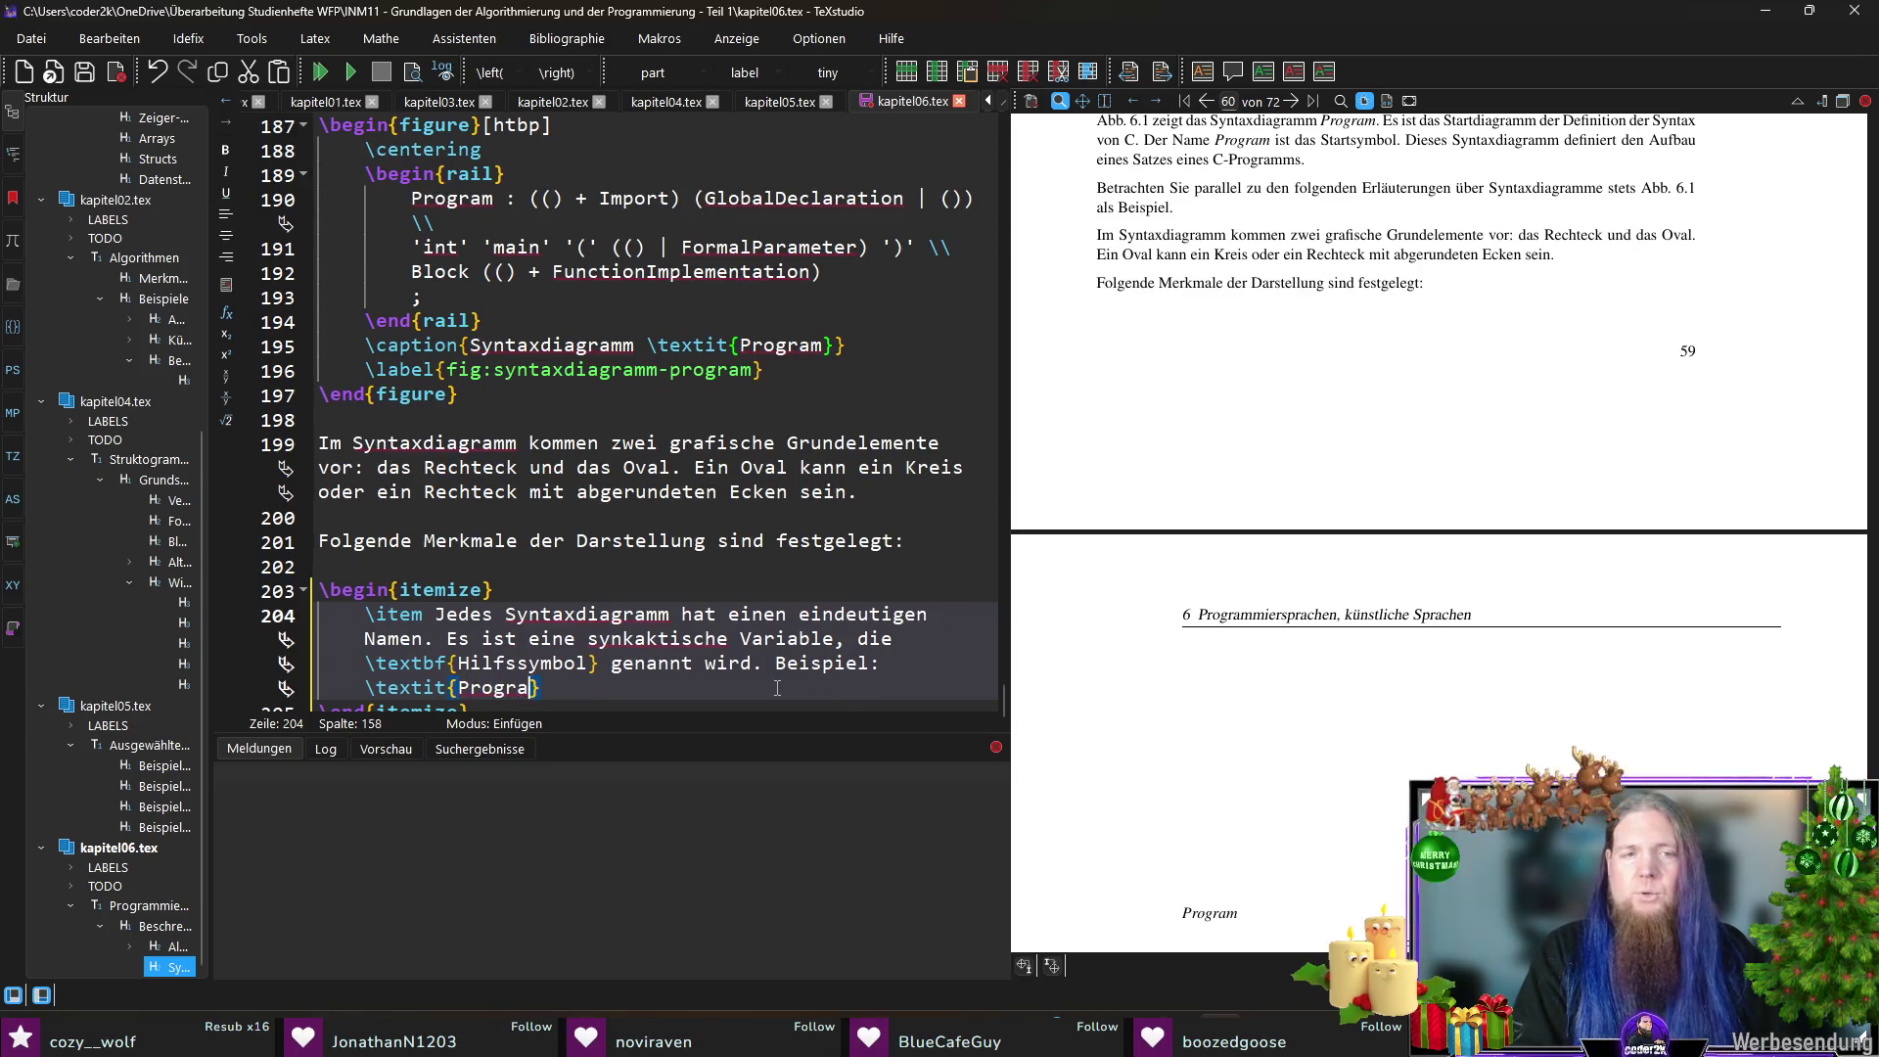
{"action": "key", "text": "Down"}
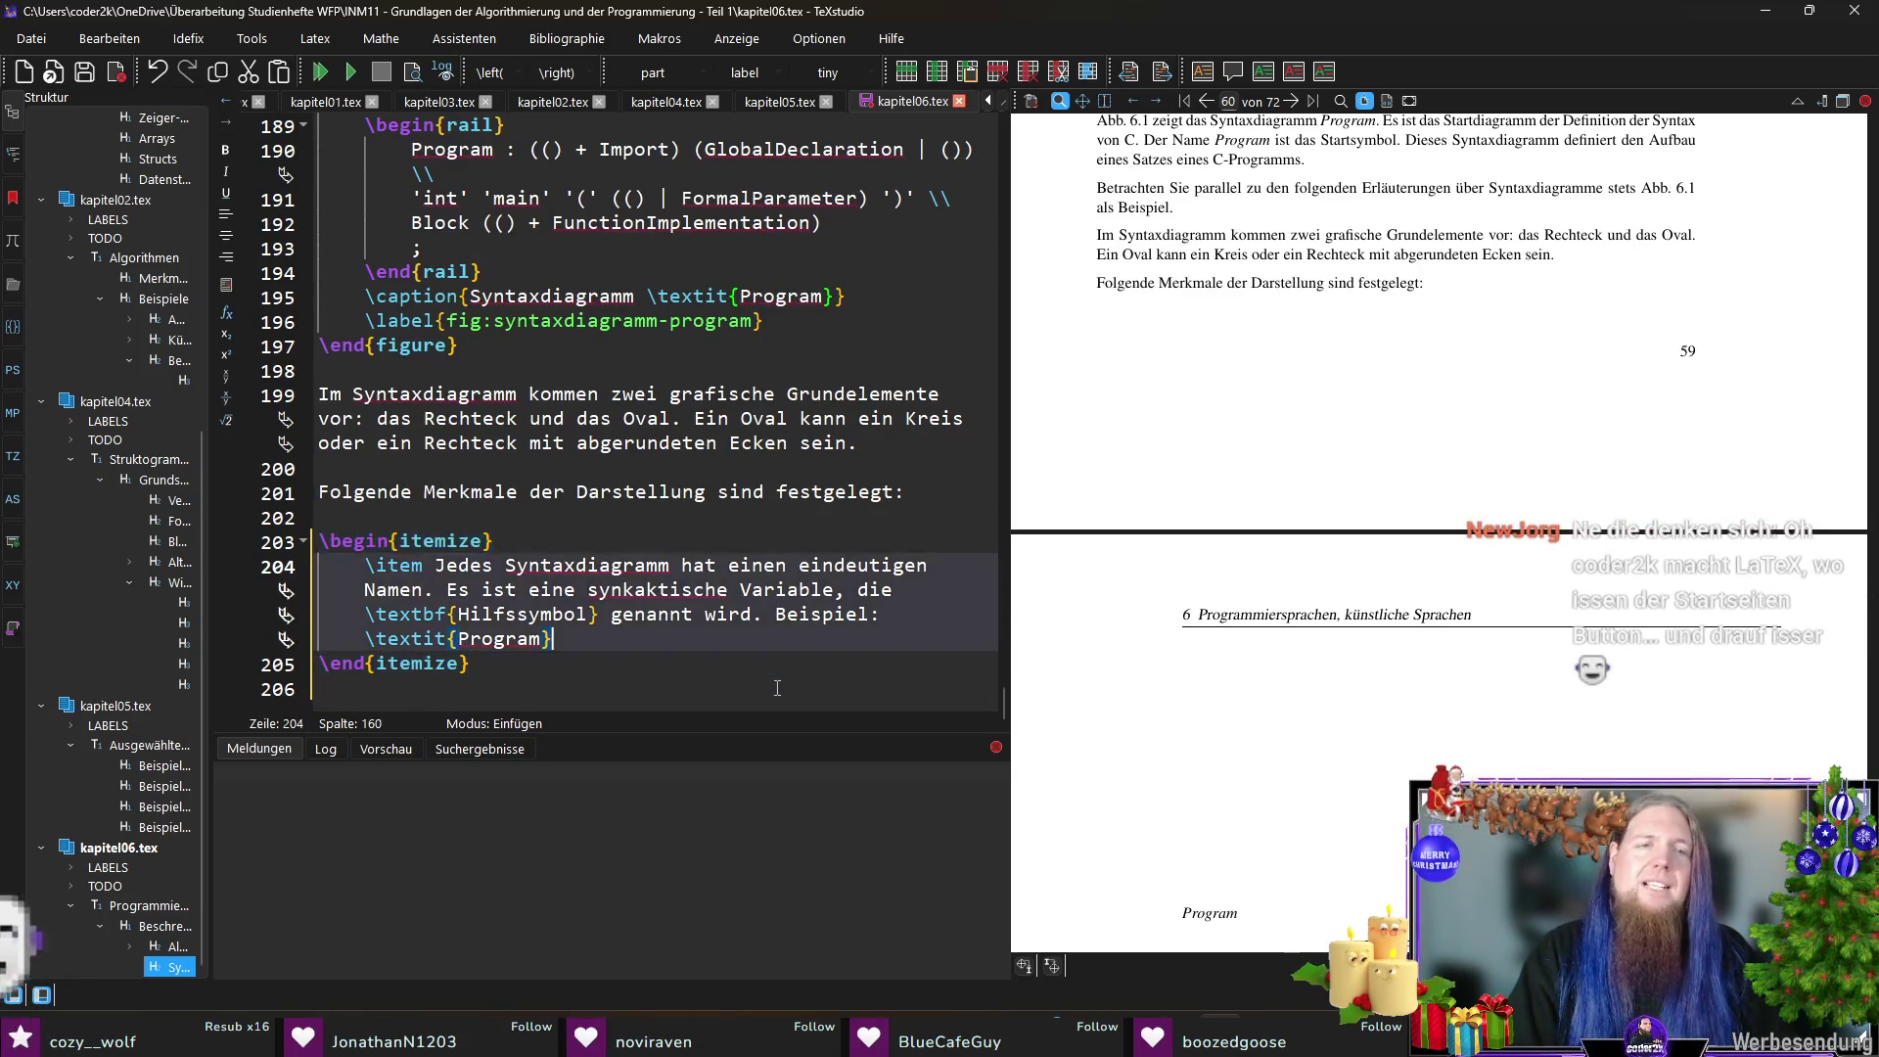
{"action": "key", "text": "Home"}
{"action": "key", "text": "Return"}
{"action": "key", "text": "Up"}
{"action": "key", "text": "Return"}
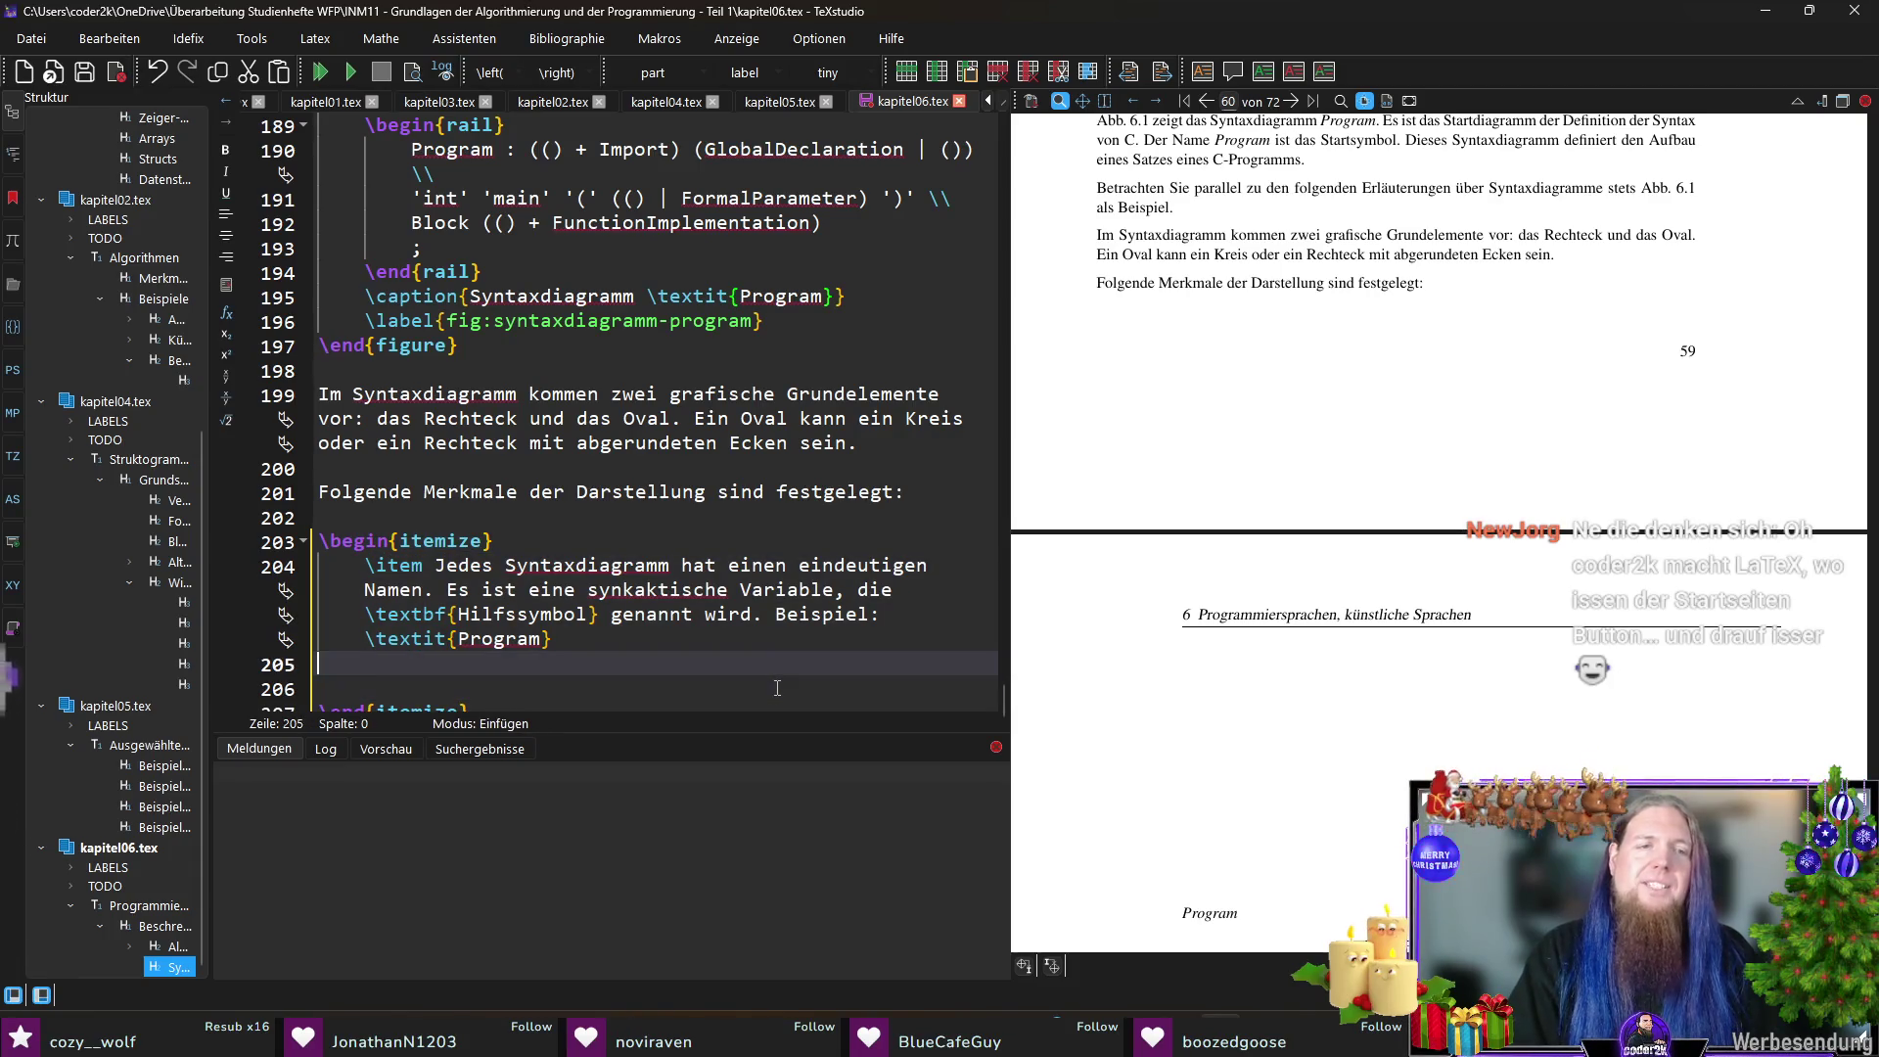
- Compile to PDF, check the new bullet on page 59, and indent empty line 206
{"action": "key", "text": "F5"}
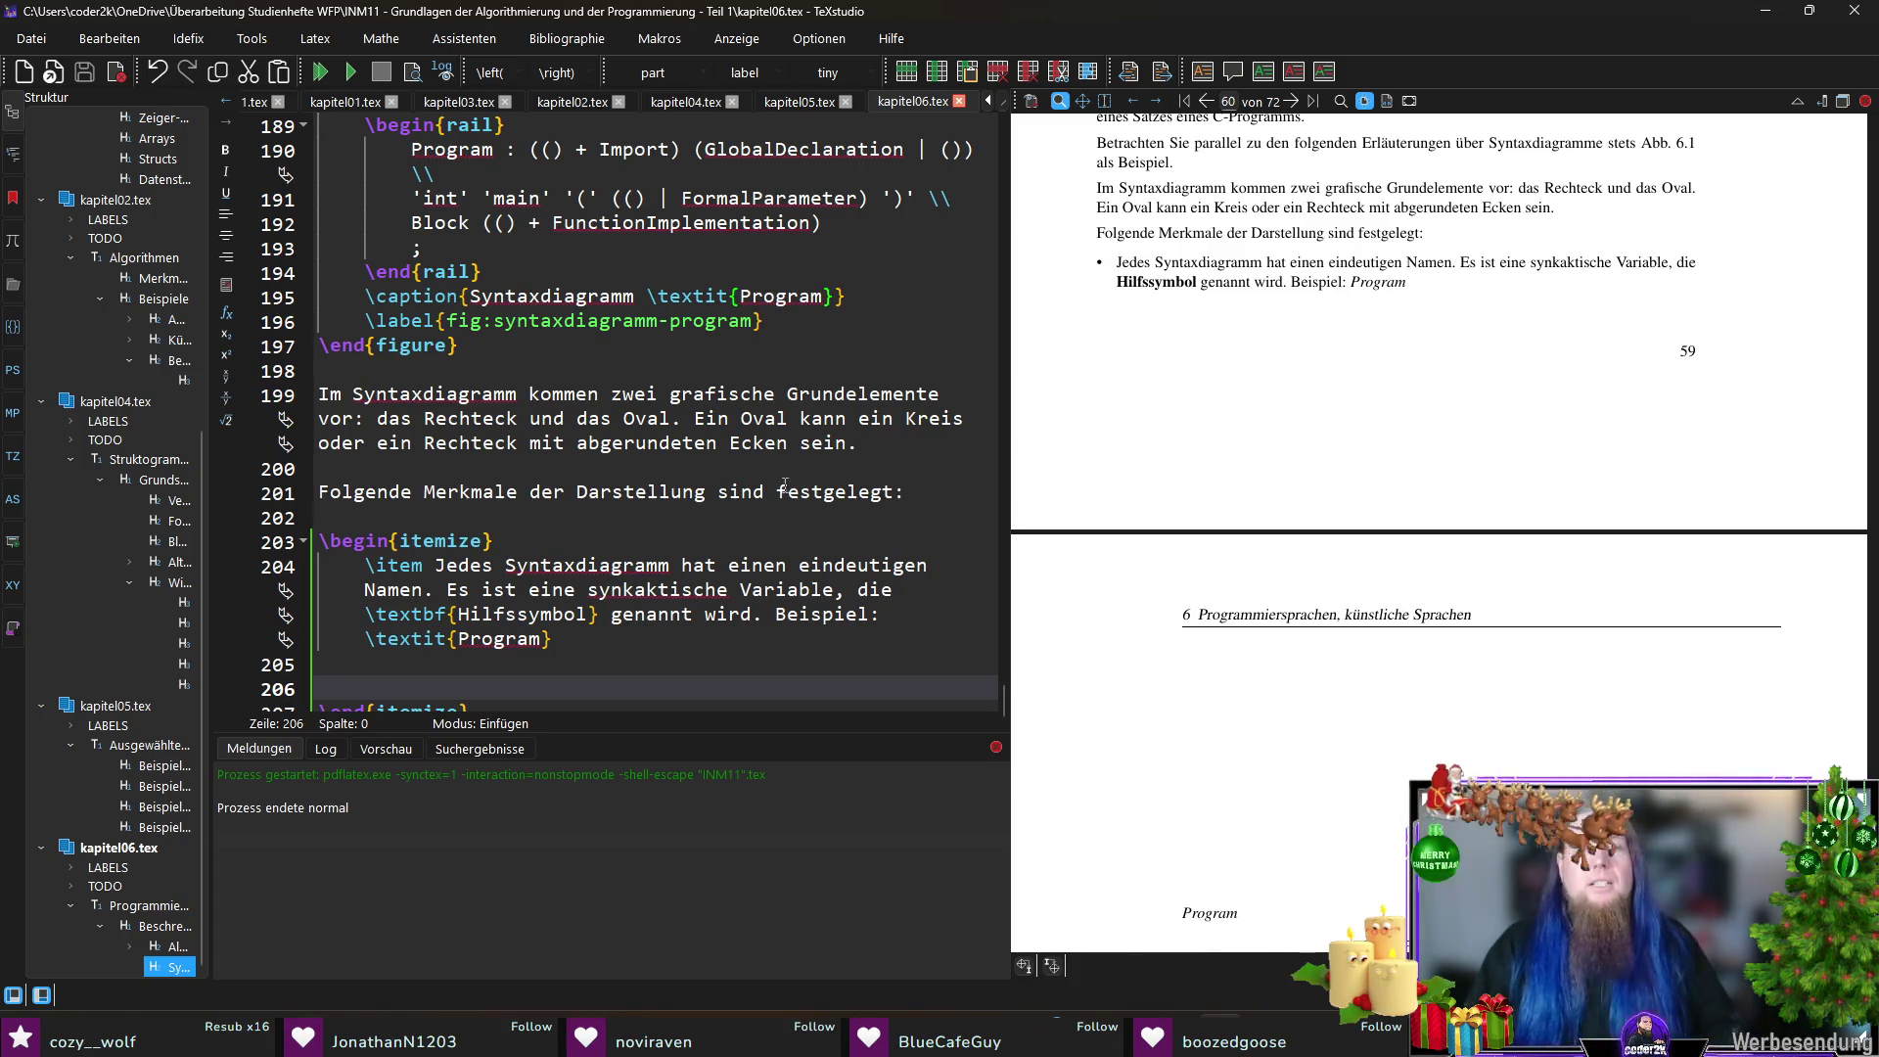
{"action": "scroll", "coordinate": [616, 498], "scroll_direction": "down", "scroll_amount": 1}
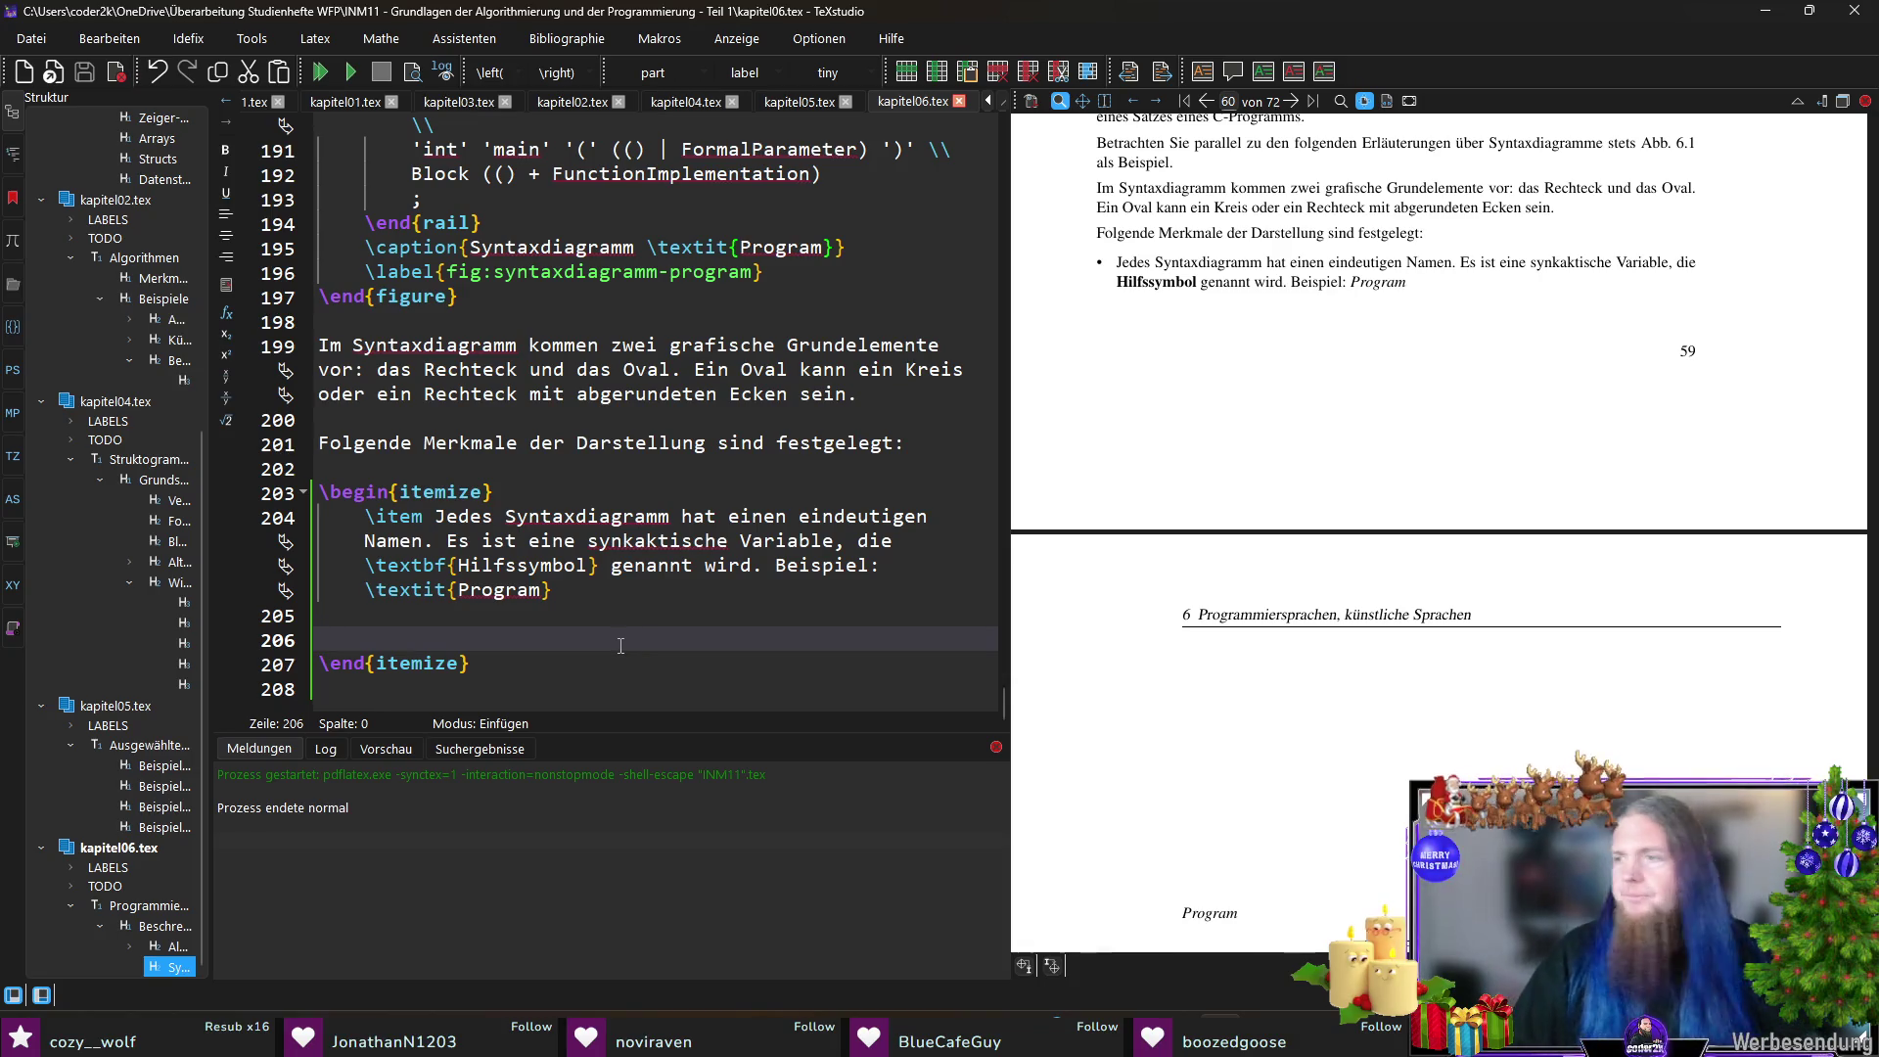
{"action": "key", "text": "Tab"}
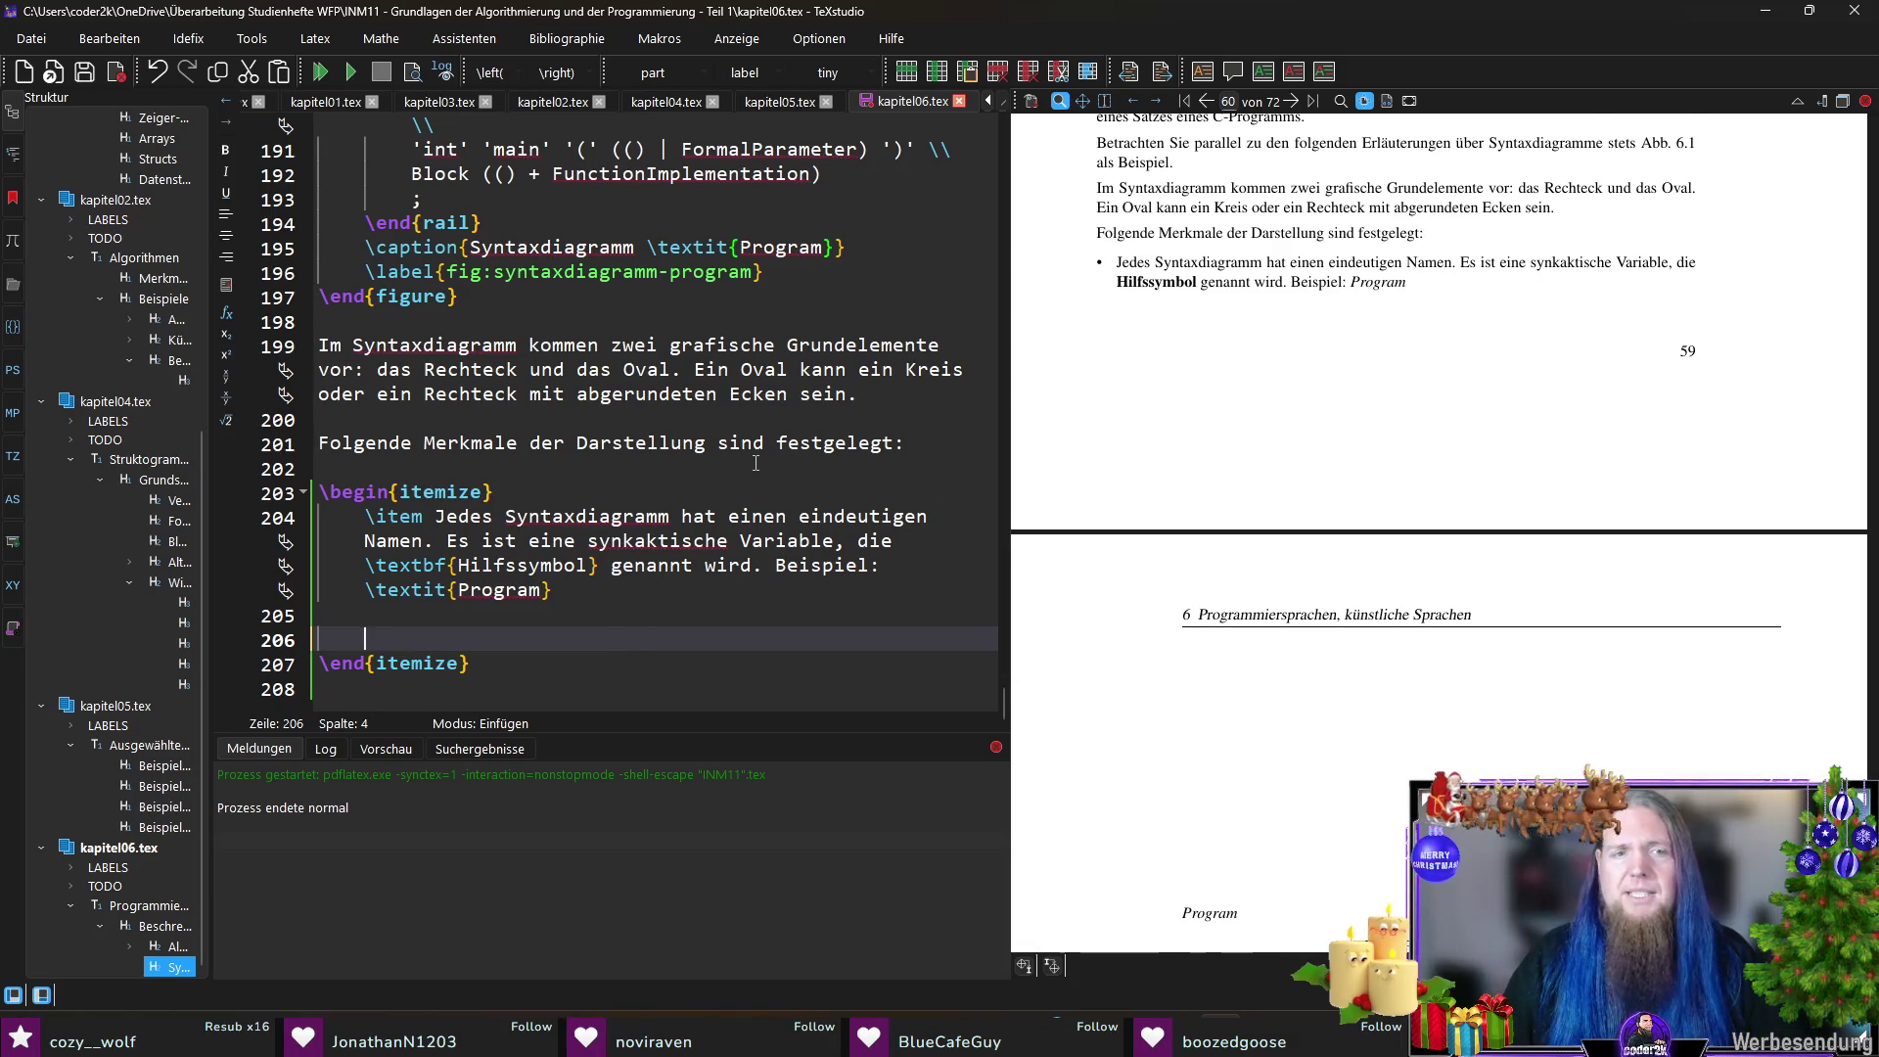
{"action": "scroll", "coordinate": [1381, 449], "scroll_direction": "down", "scroll_amount": 1}
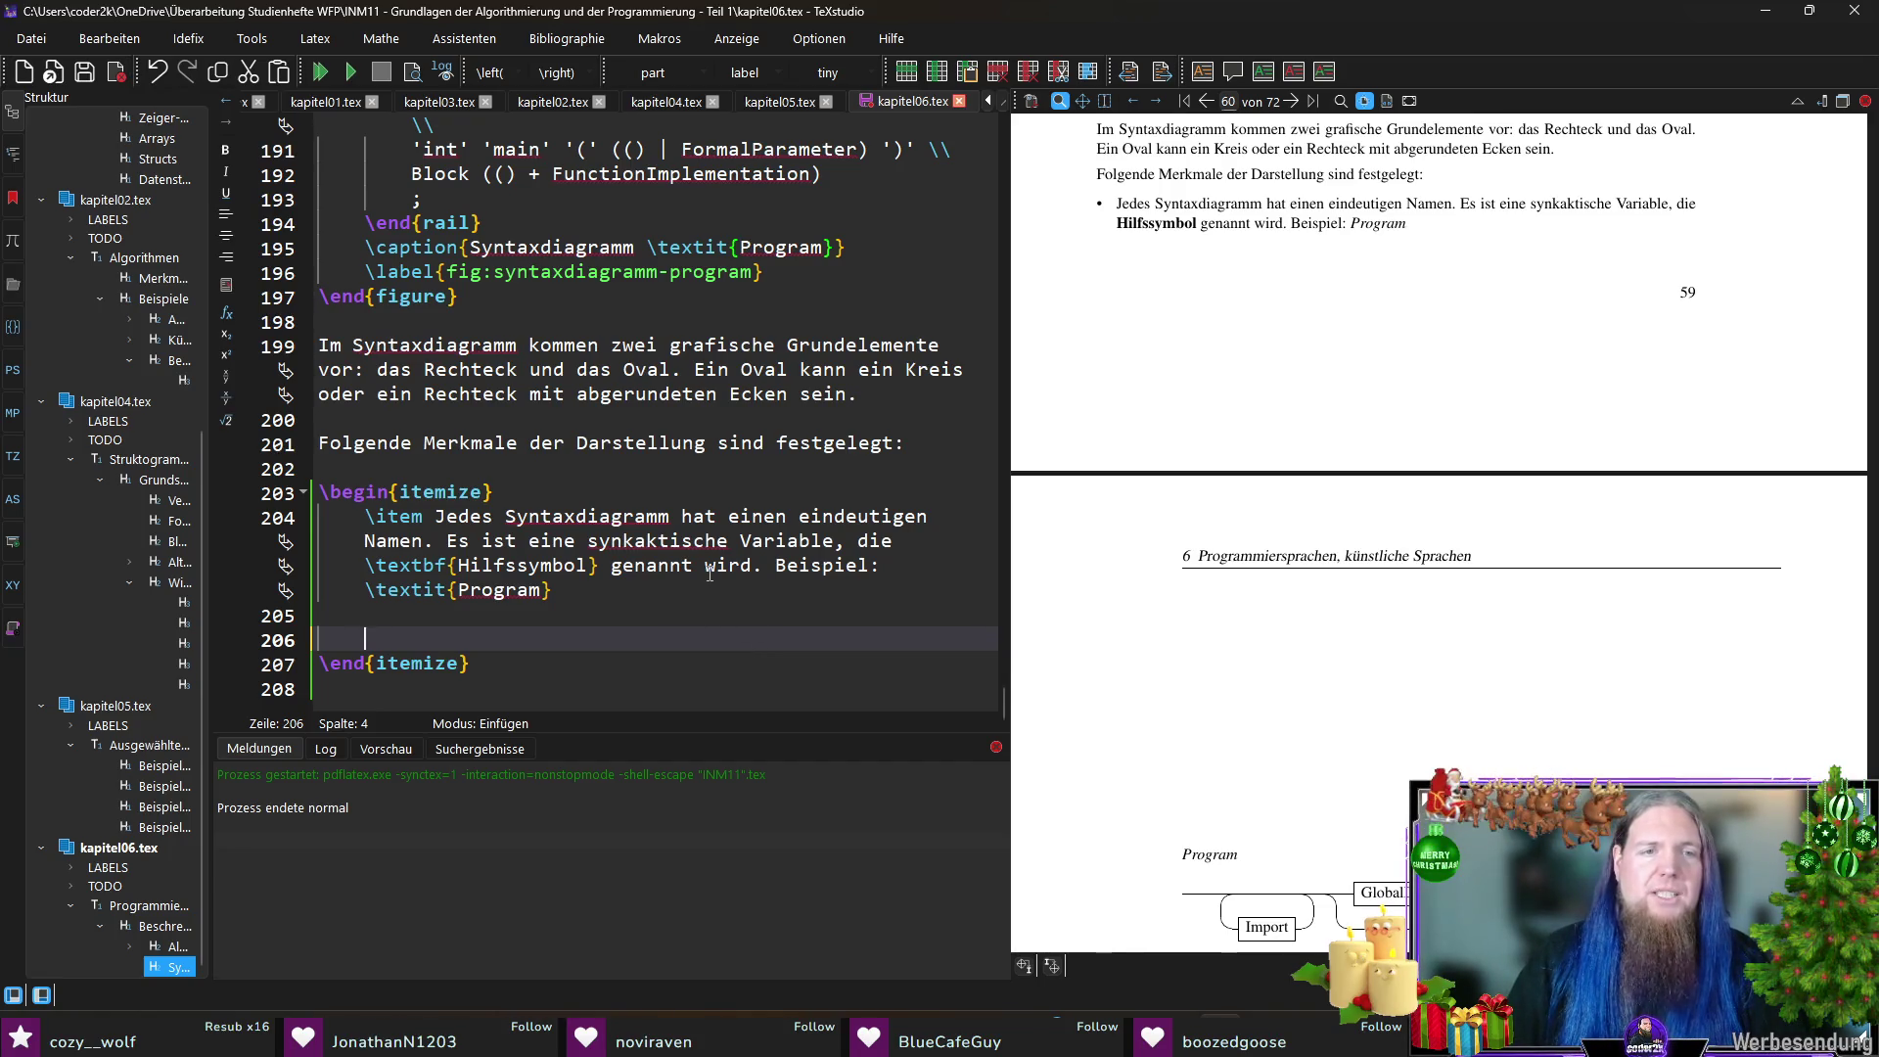
- Correct the typo 'synkaktische' to 'syntaktische' in the first item
{"action": "left_click_drag", "start_coordinate": [448, 540], "coordinate": [839, 543]}
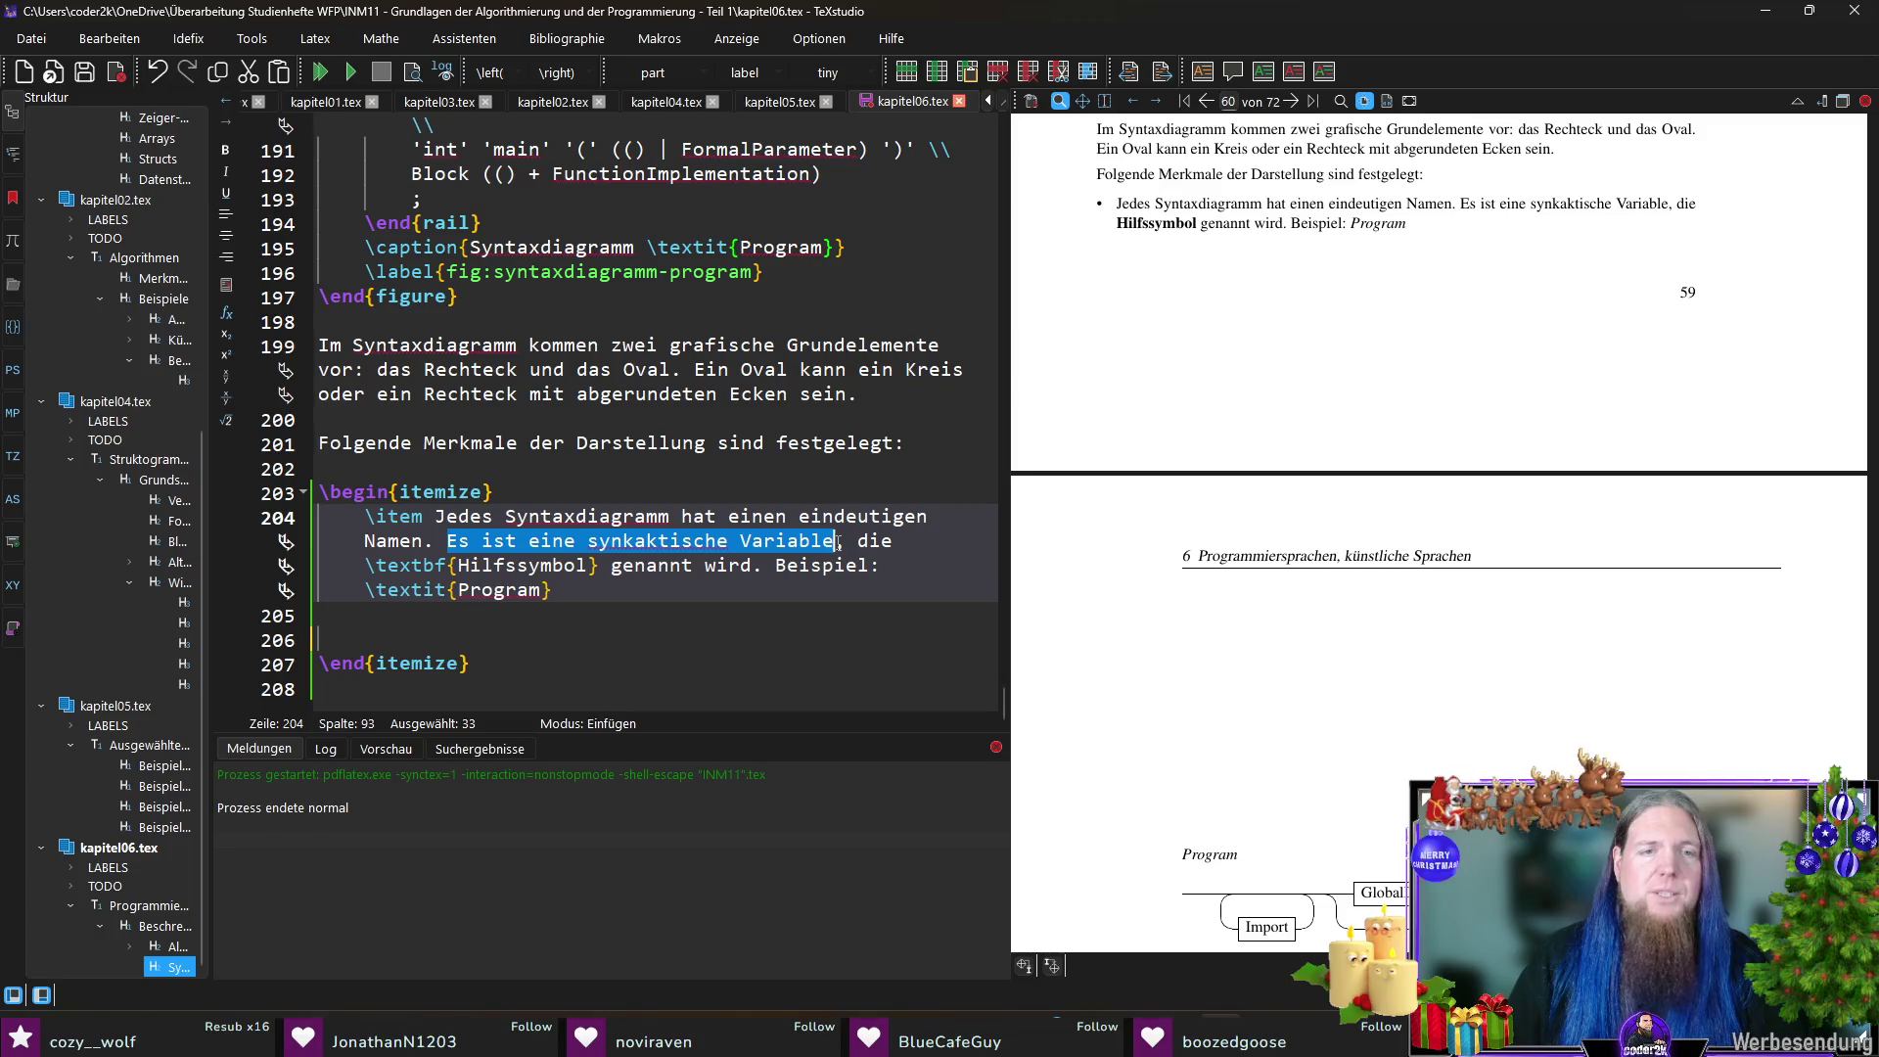
{"action": "left_click", "coordinate": [622, 541]}
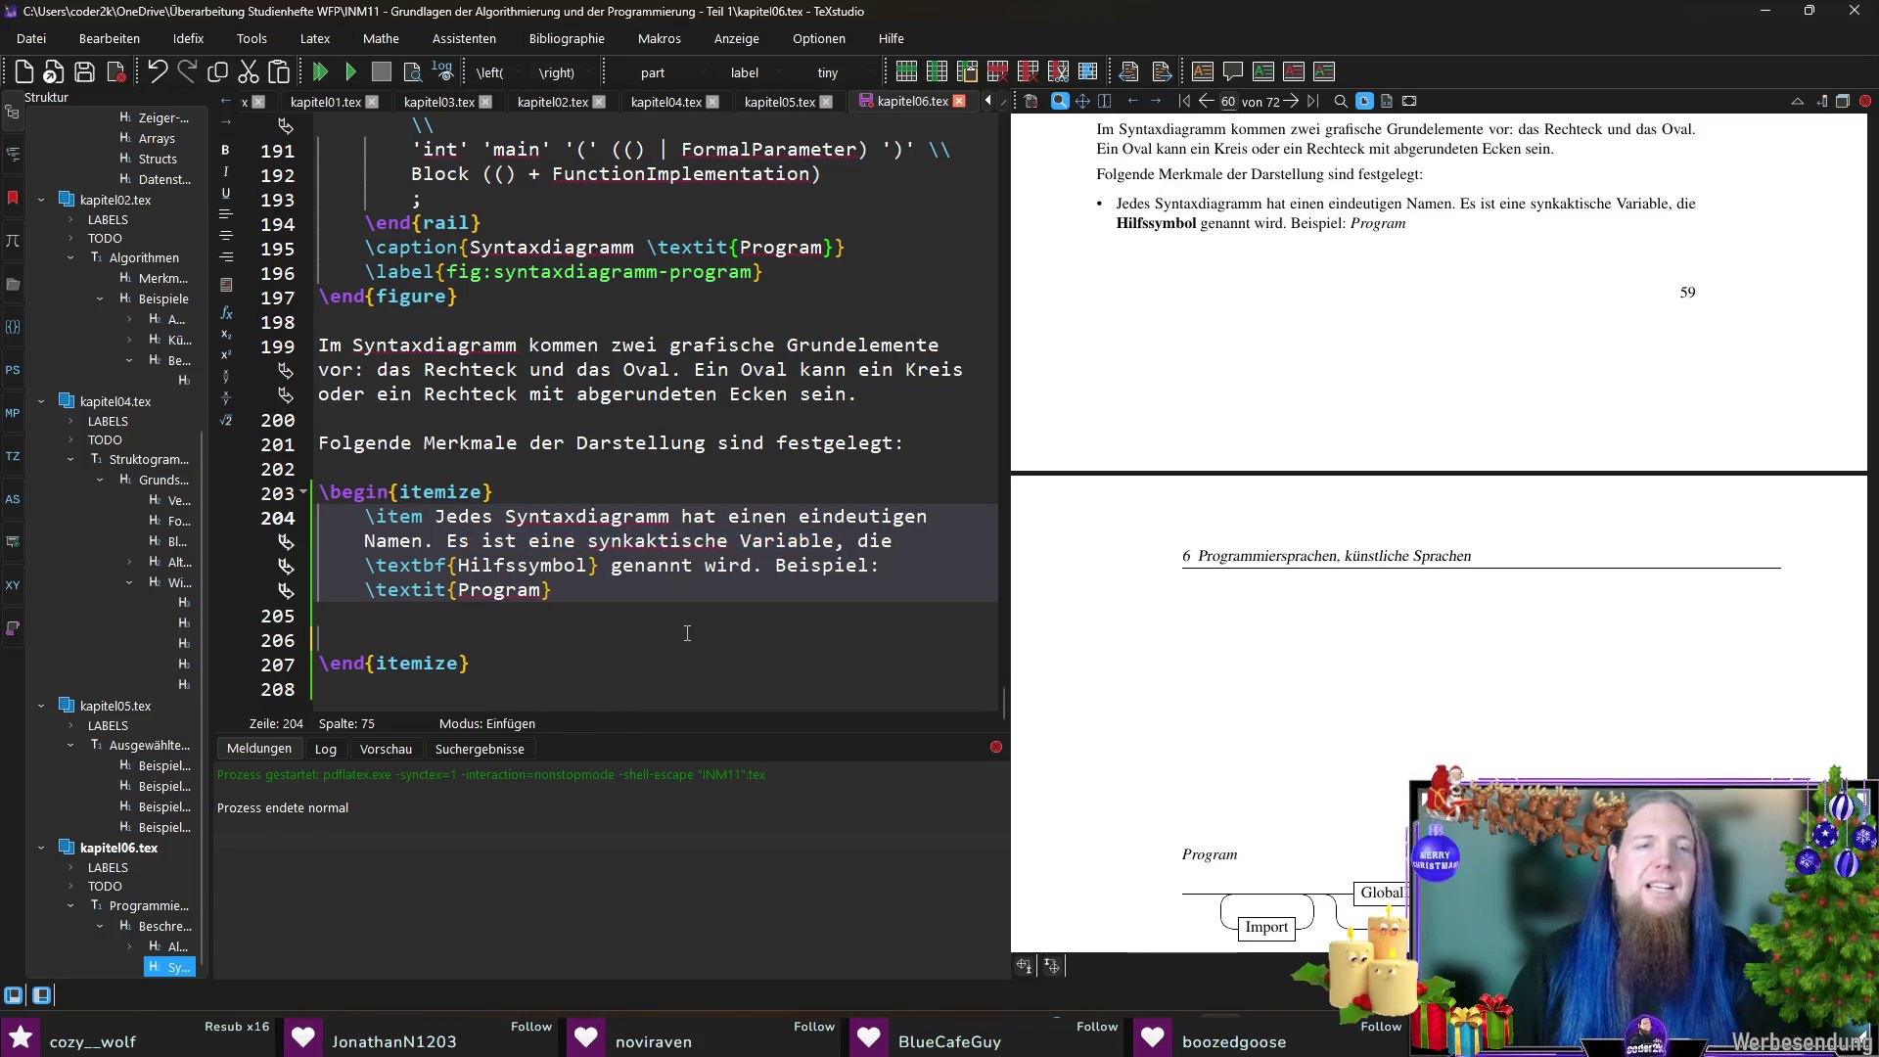
{"action": "key", "text": "Delete"}
{"action": "type", "text": "t"}
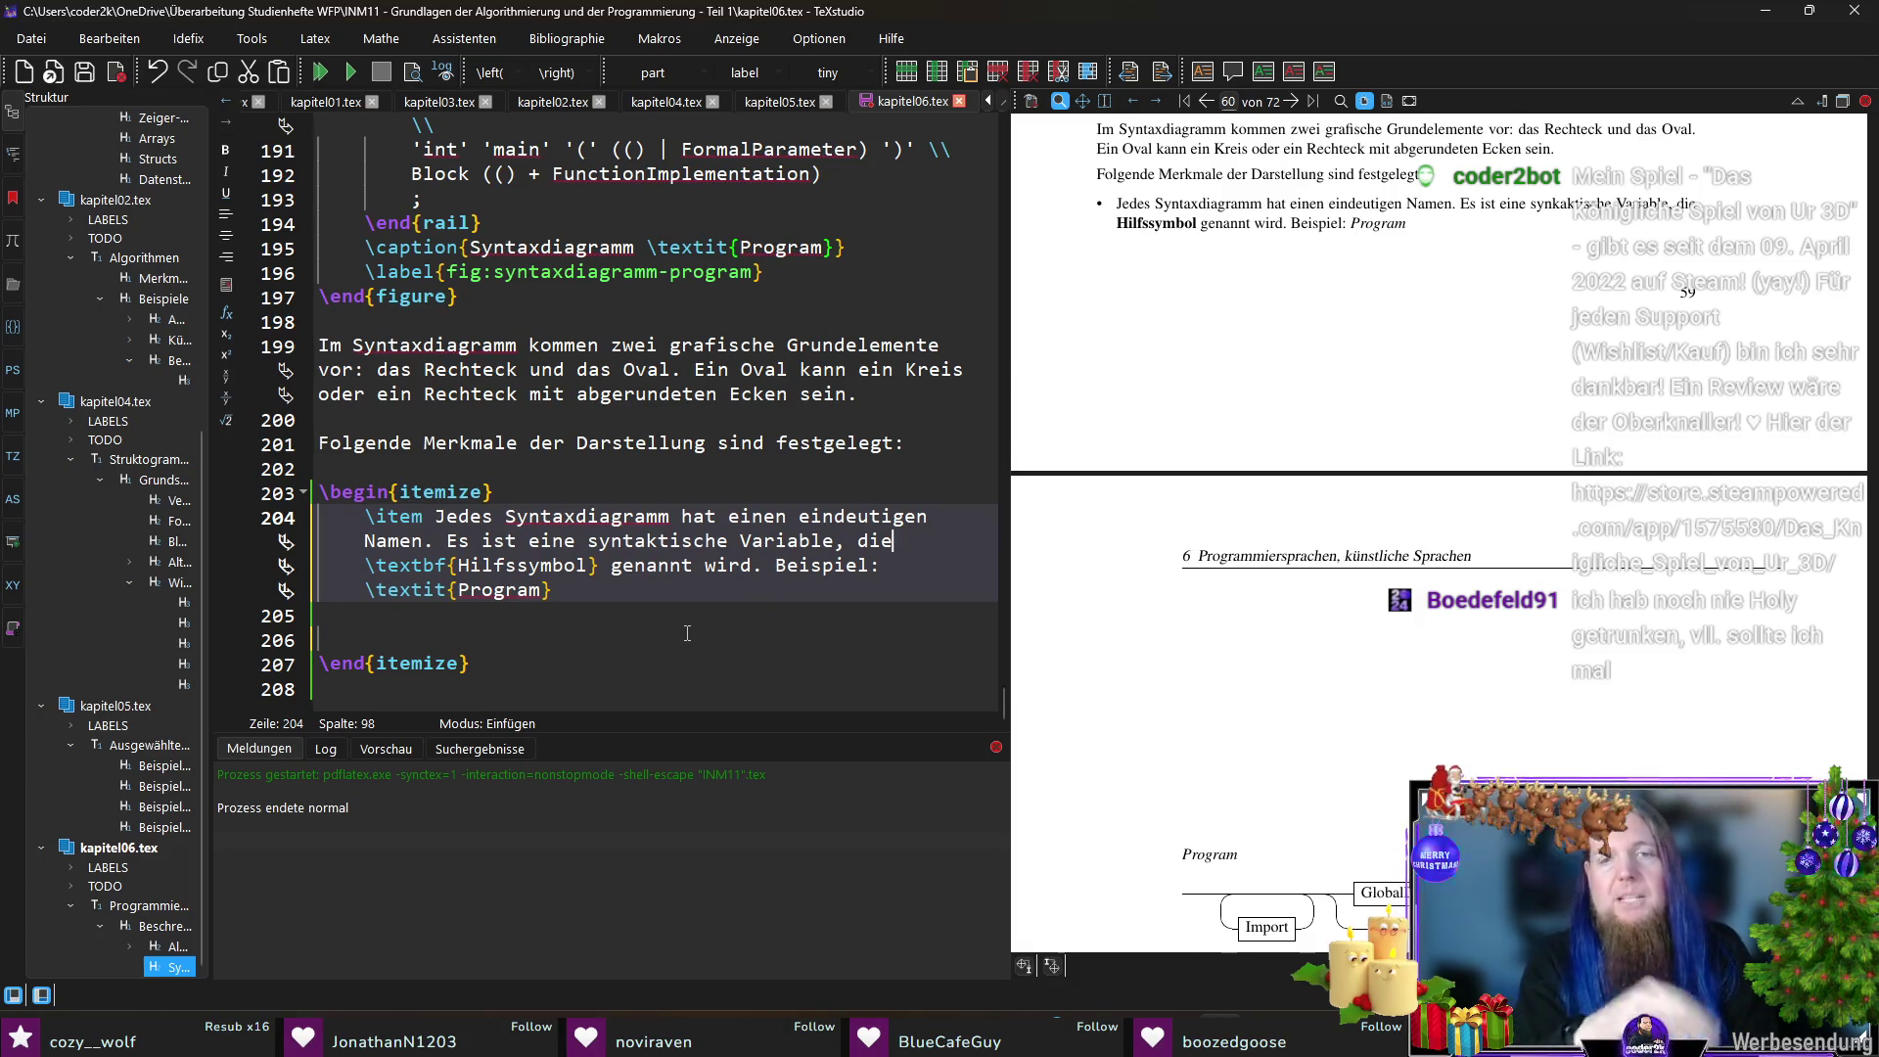
- Delete the 'Es ist eine … genannt wird.' Hilfssymbol sentence from the first item
{"action": "key", "text": "ctrl+Right"}
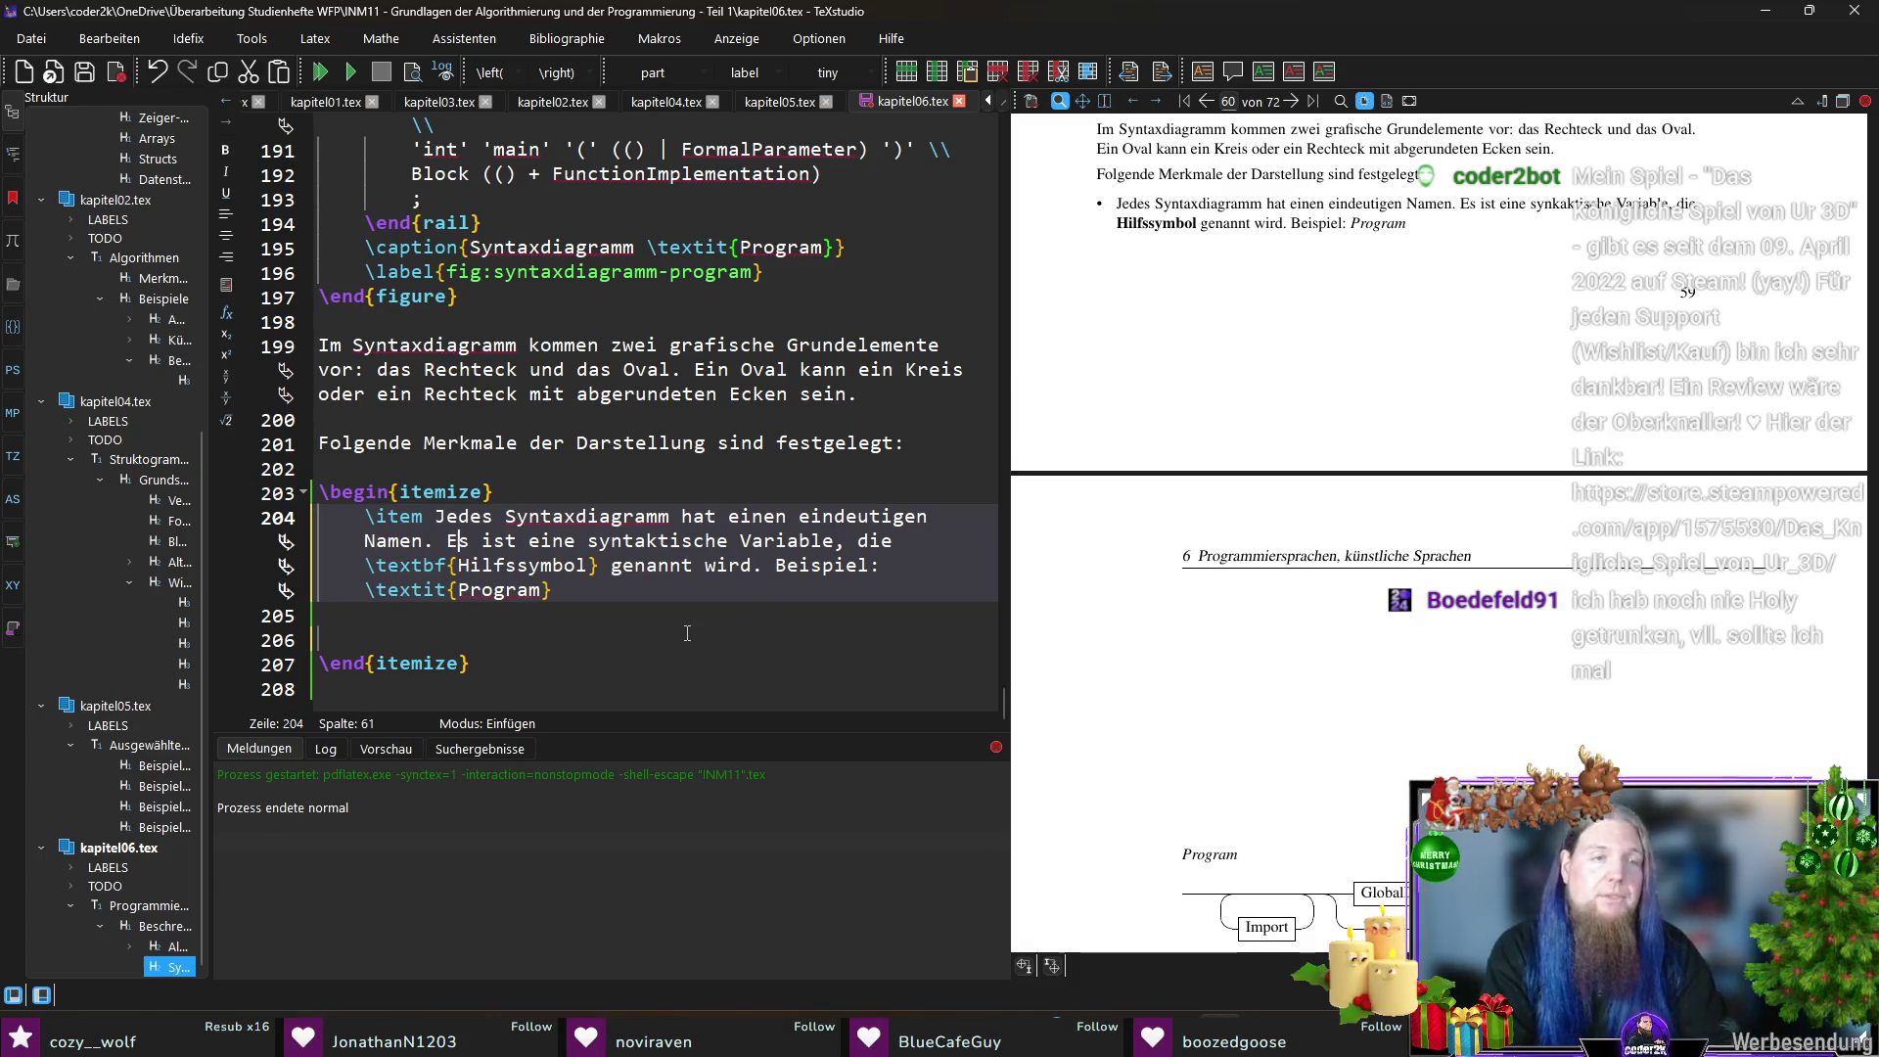
{"action": "key", "text": "shift+Down"}
{"action": "key", "text": "shift+End"}
{"action": "key", "text": "shift+Left"}
{"action": "key", "text": "shift+Left"}
{"action": "key", "text": "shift+Left"}
{"action": "key", "text": "shift+Left"}
{"action": "key", "text": "shift+Left"}
{"action": "key", "text": "shift+Left"}
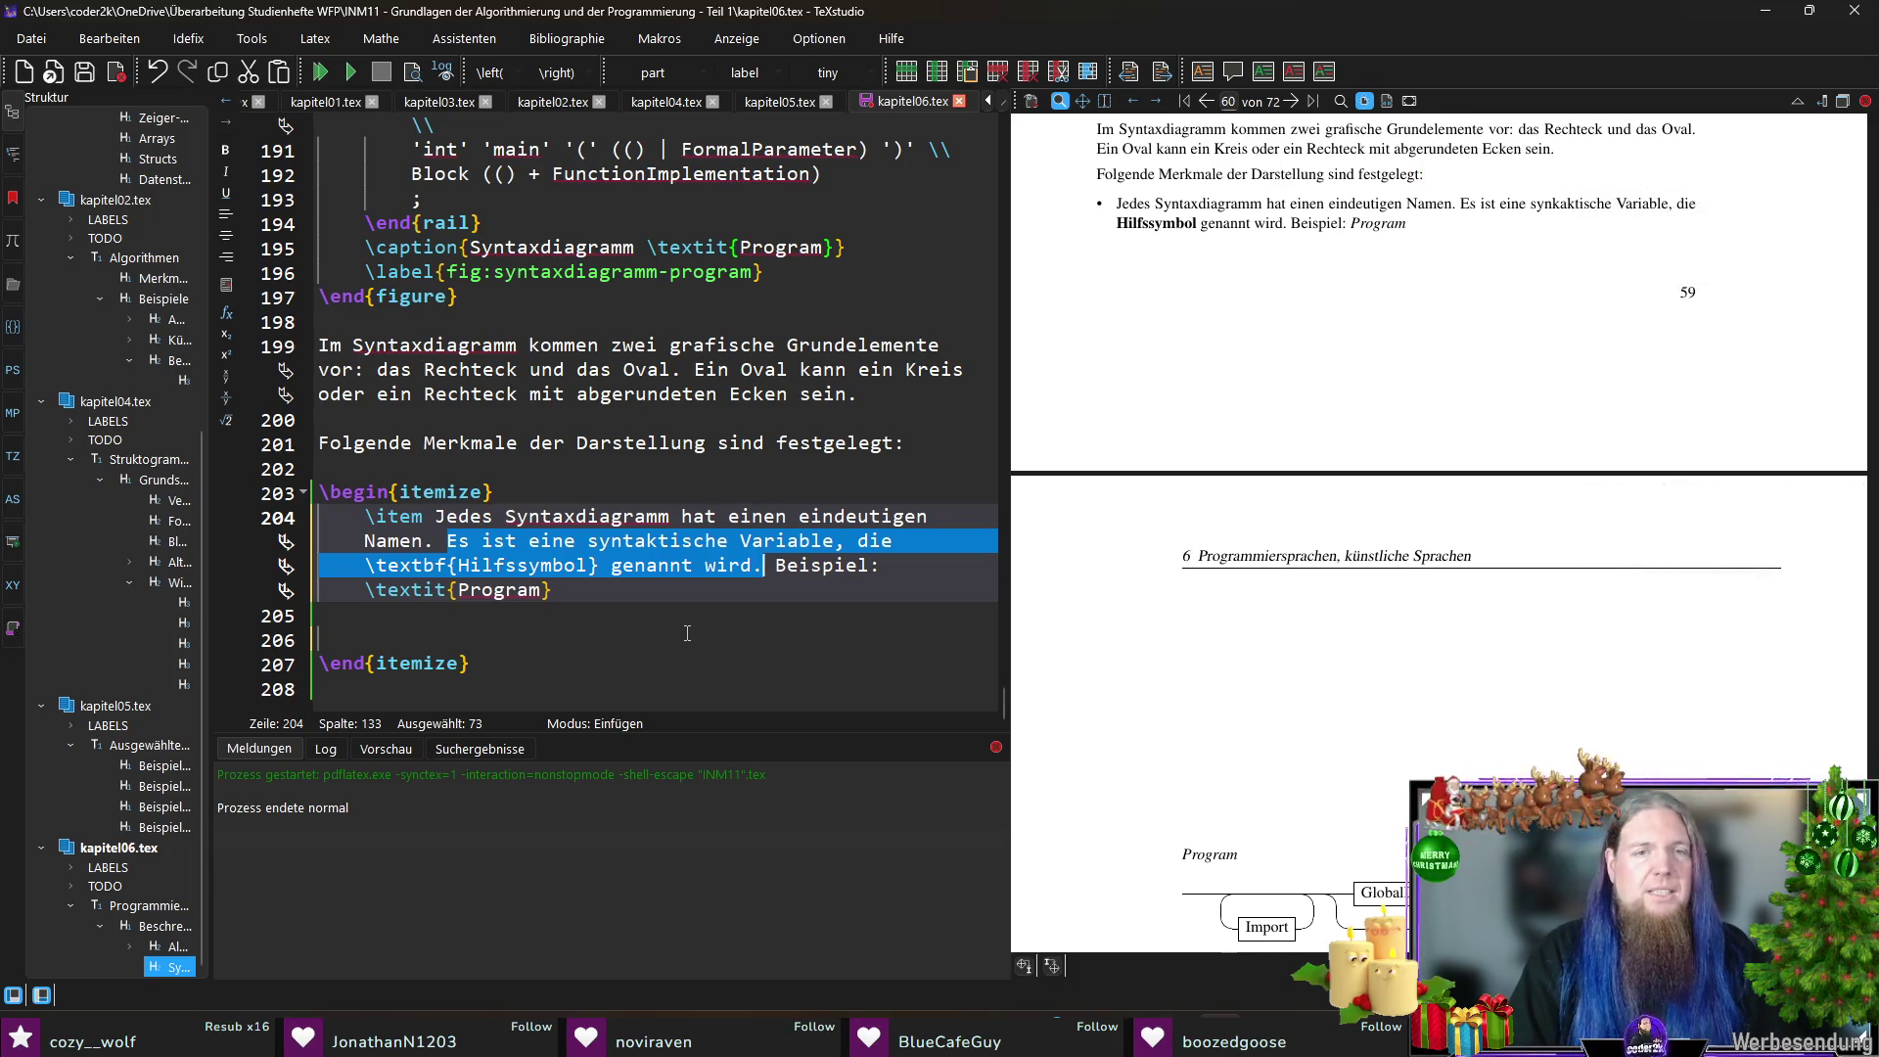
{"action": "key", "text": "BackSpace"}
- Write the sentence that a Syntaxdiagramm can reference another by name, then recompile
{"action": "type", "text": "Andere Synt"}
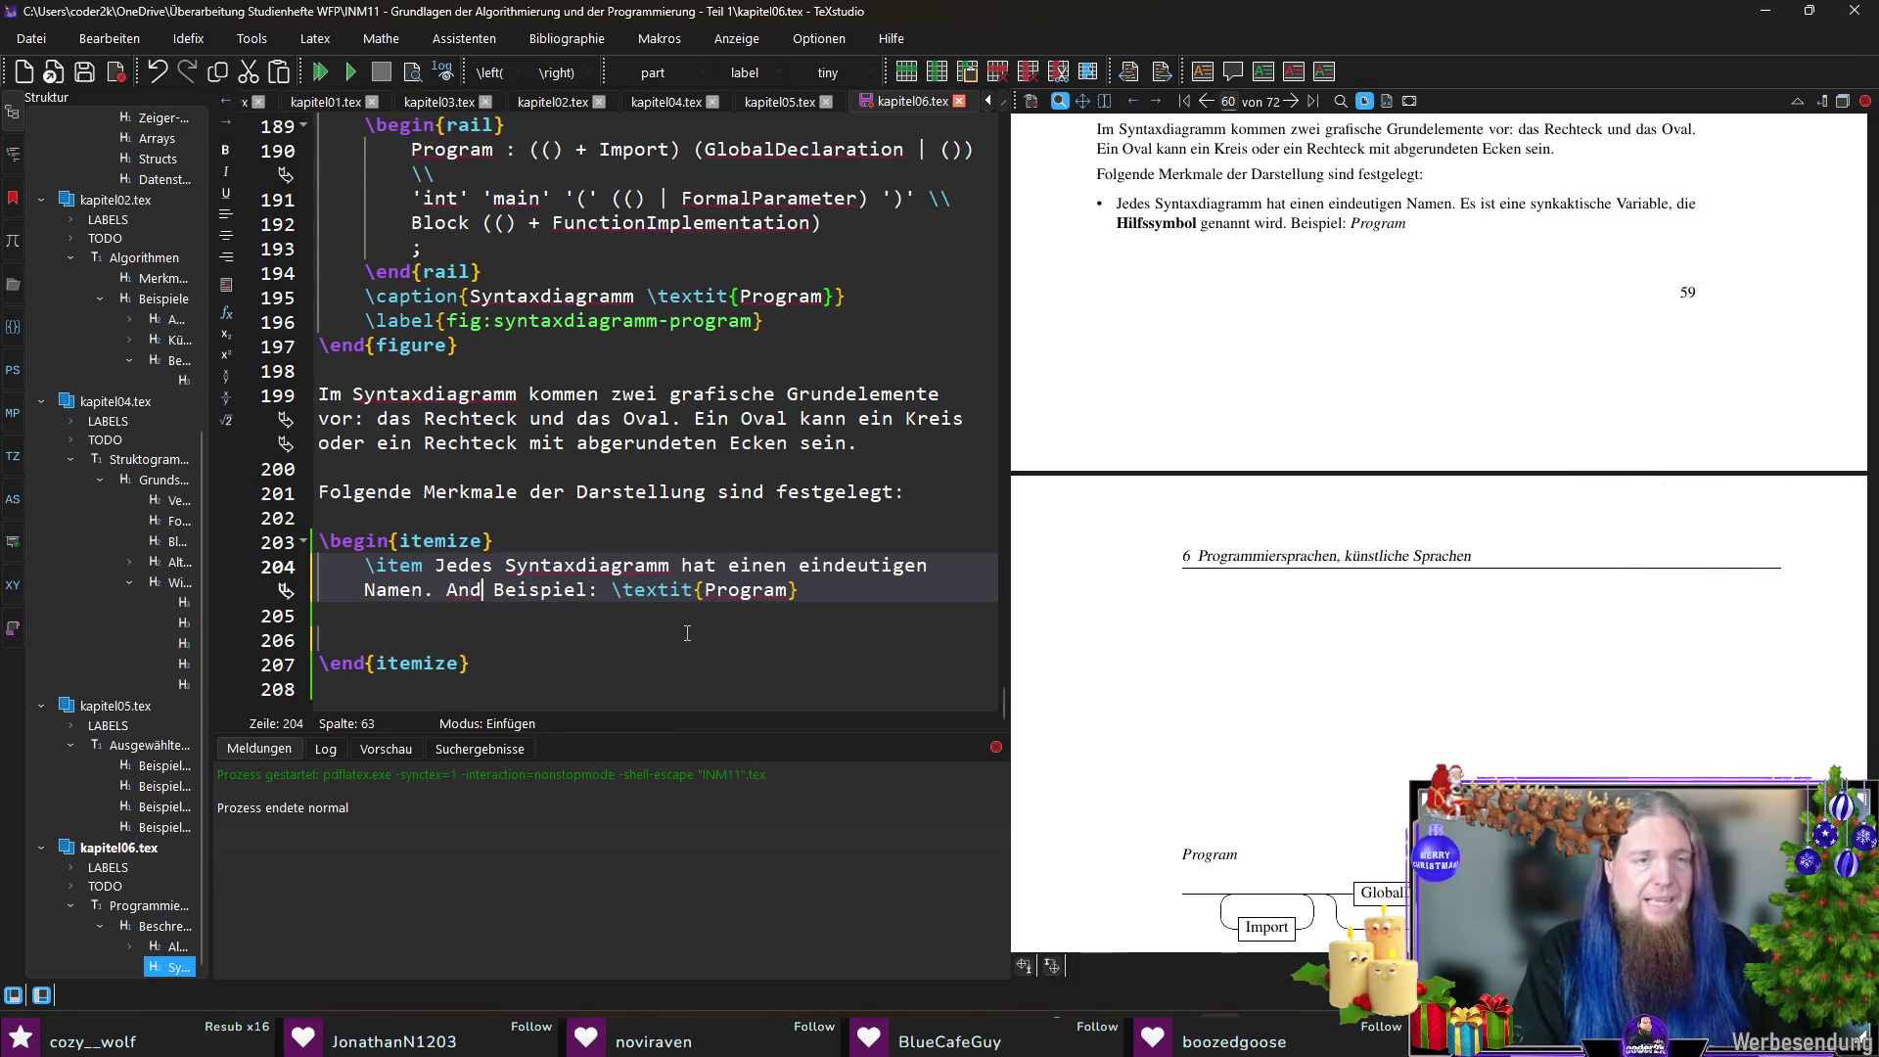
{"action": "type", "text": "axdiagramme können "}
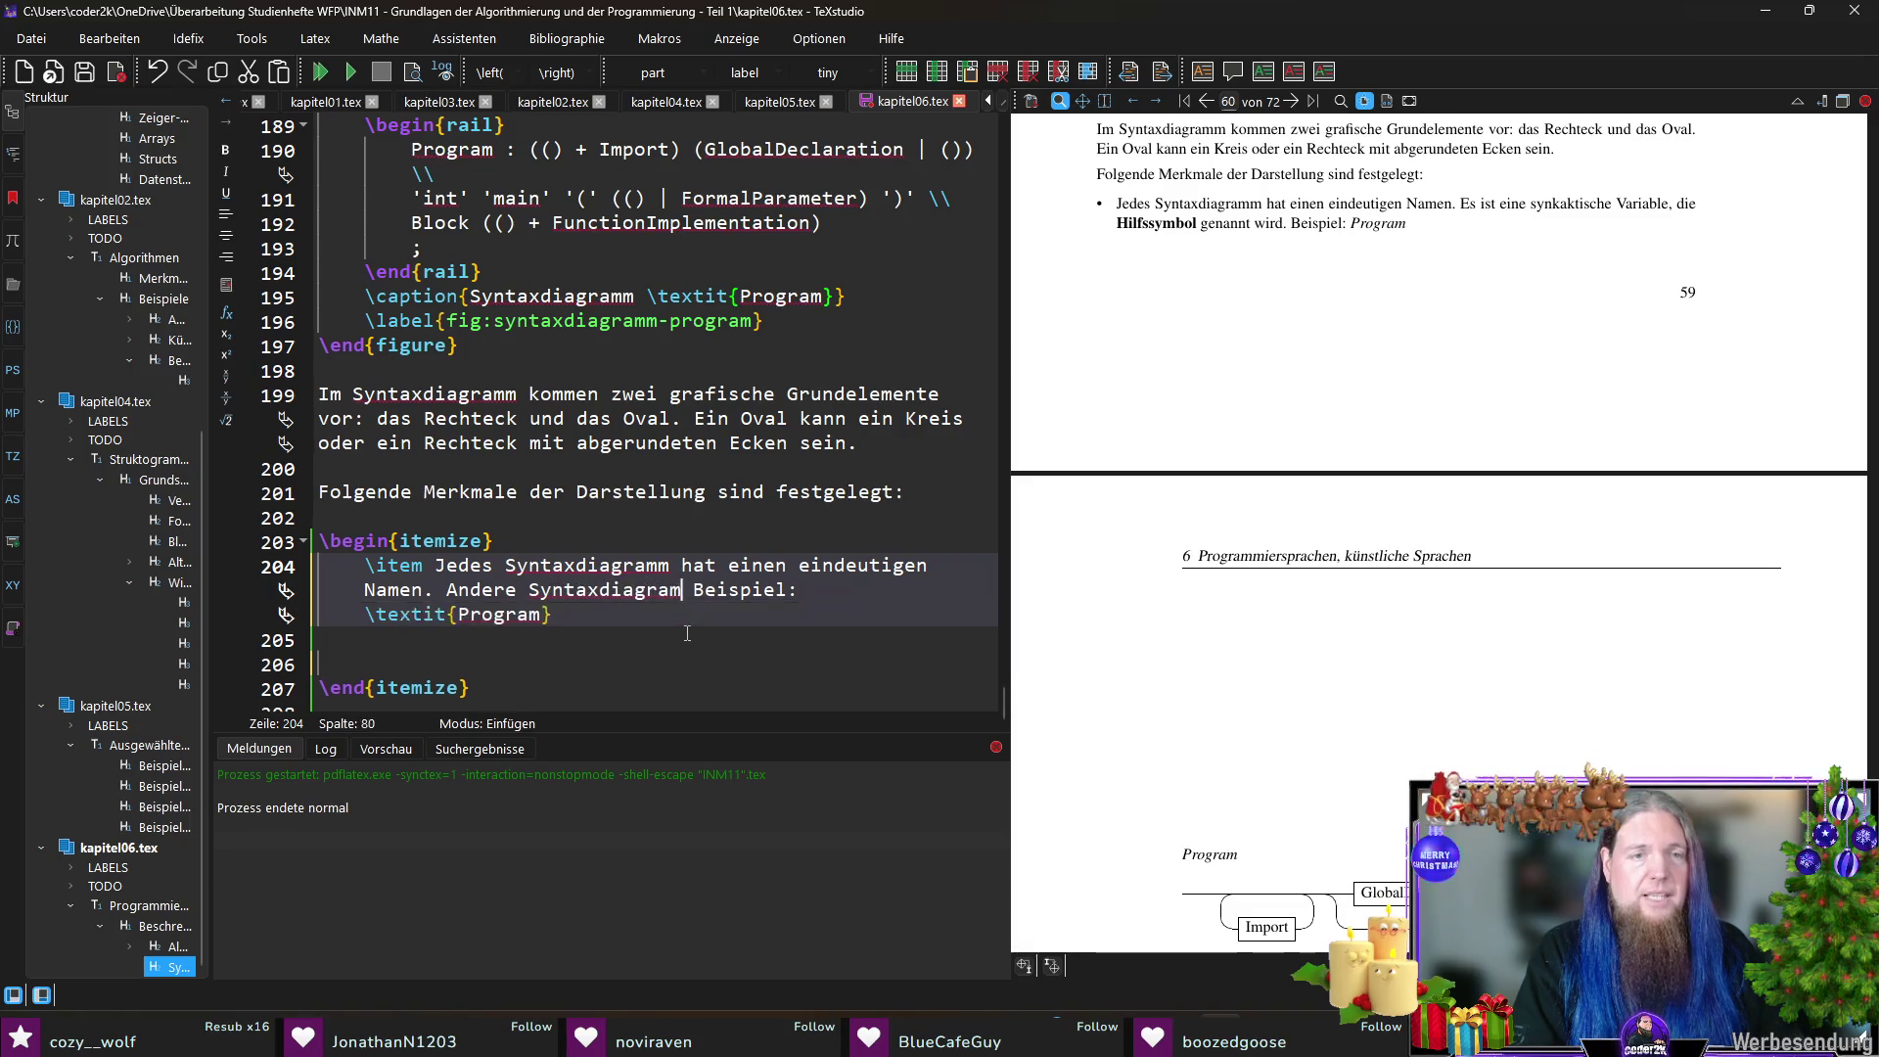
{"action": "type", "text": "sich auf "}
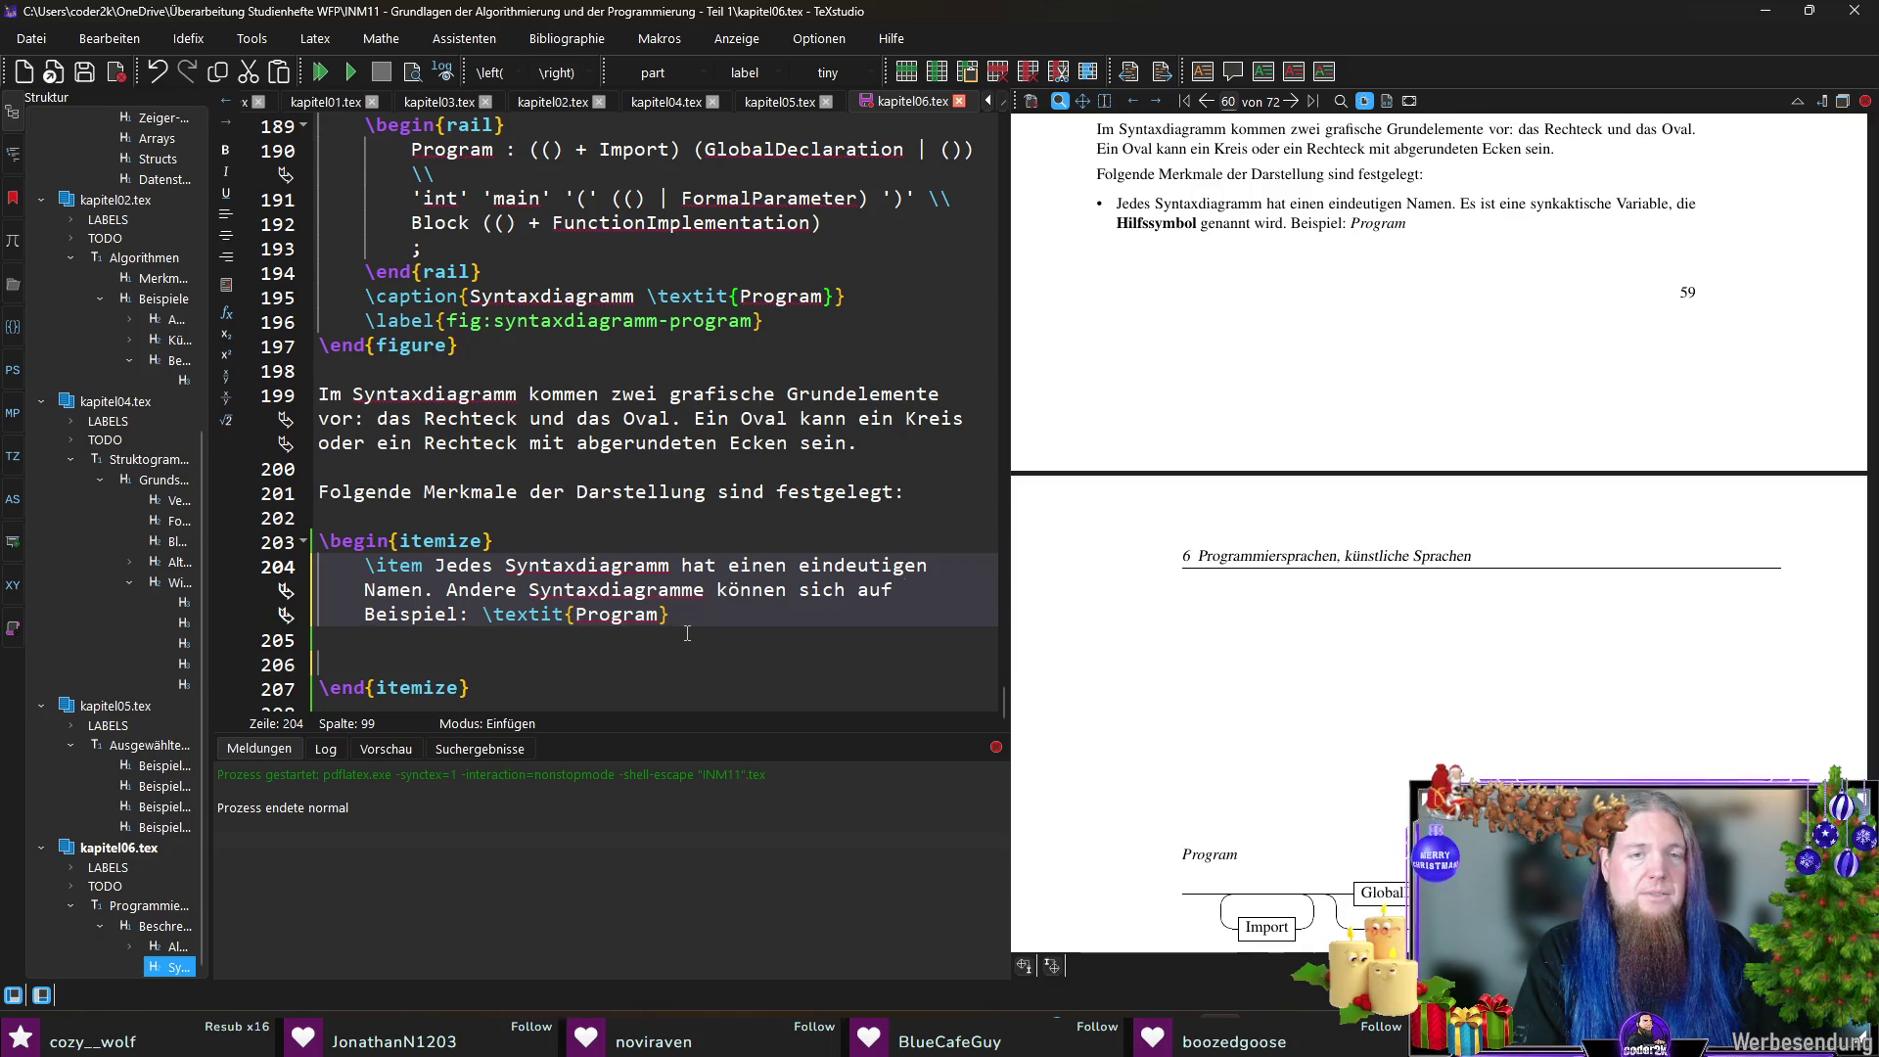
{"action": "type", "text": "dieses Diagramm "}
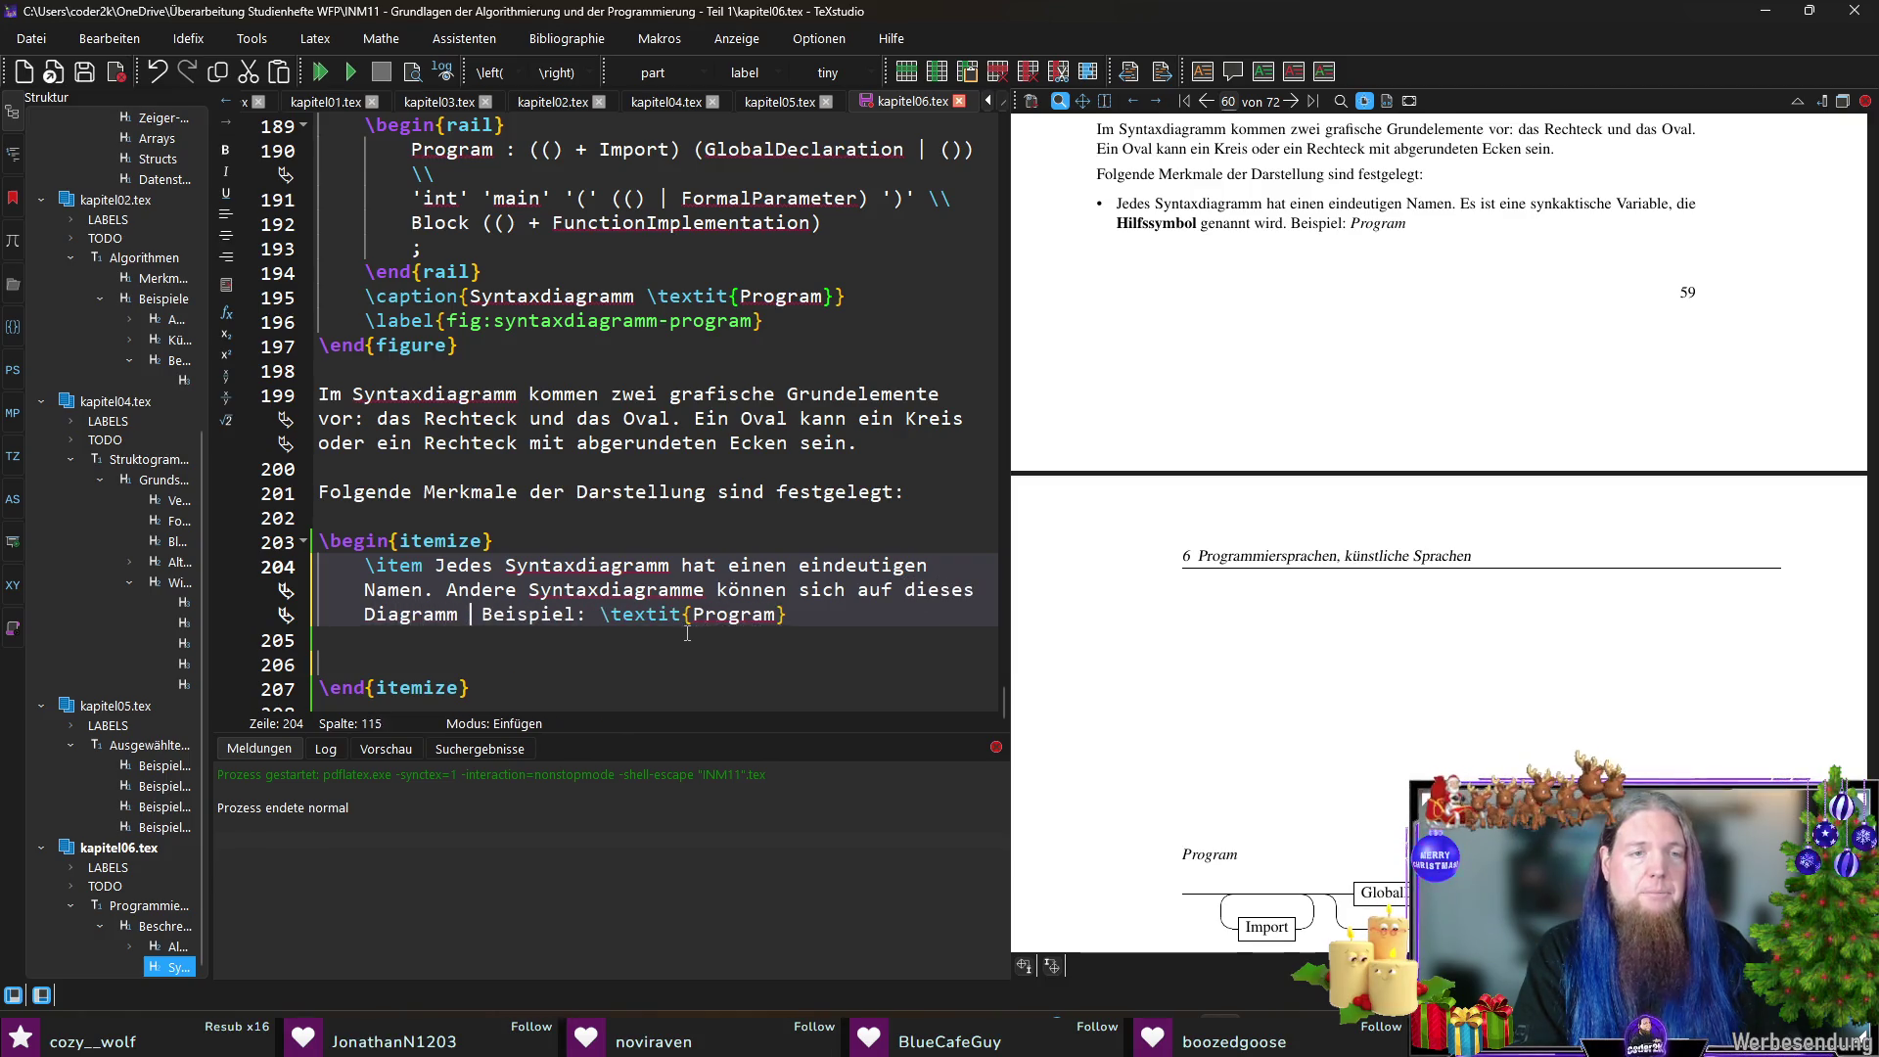
{"action": "type", "text": "beziehen, "}
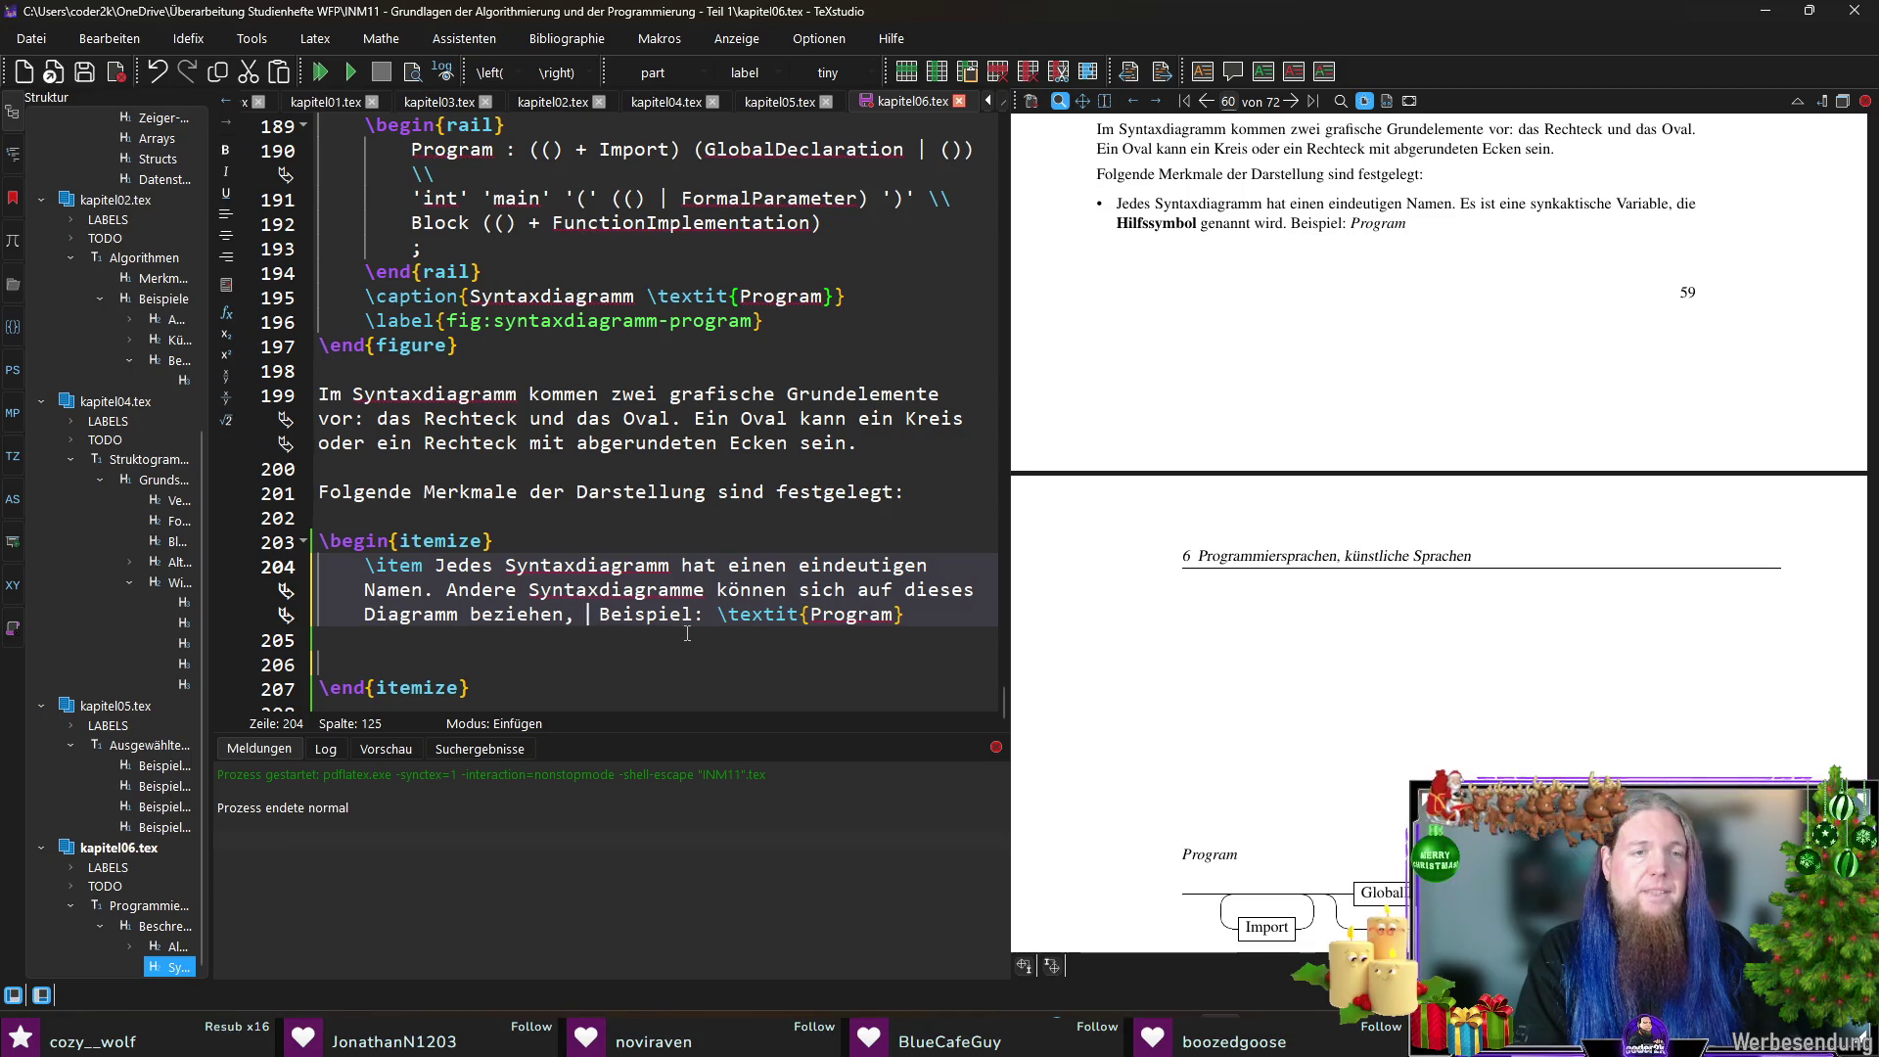
{"action": "type", "text": "indem "}
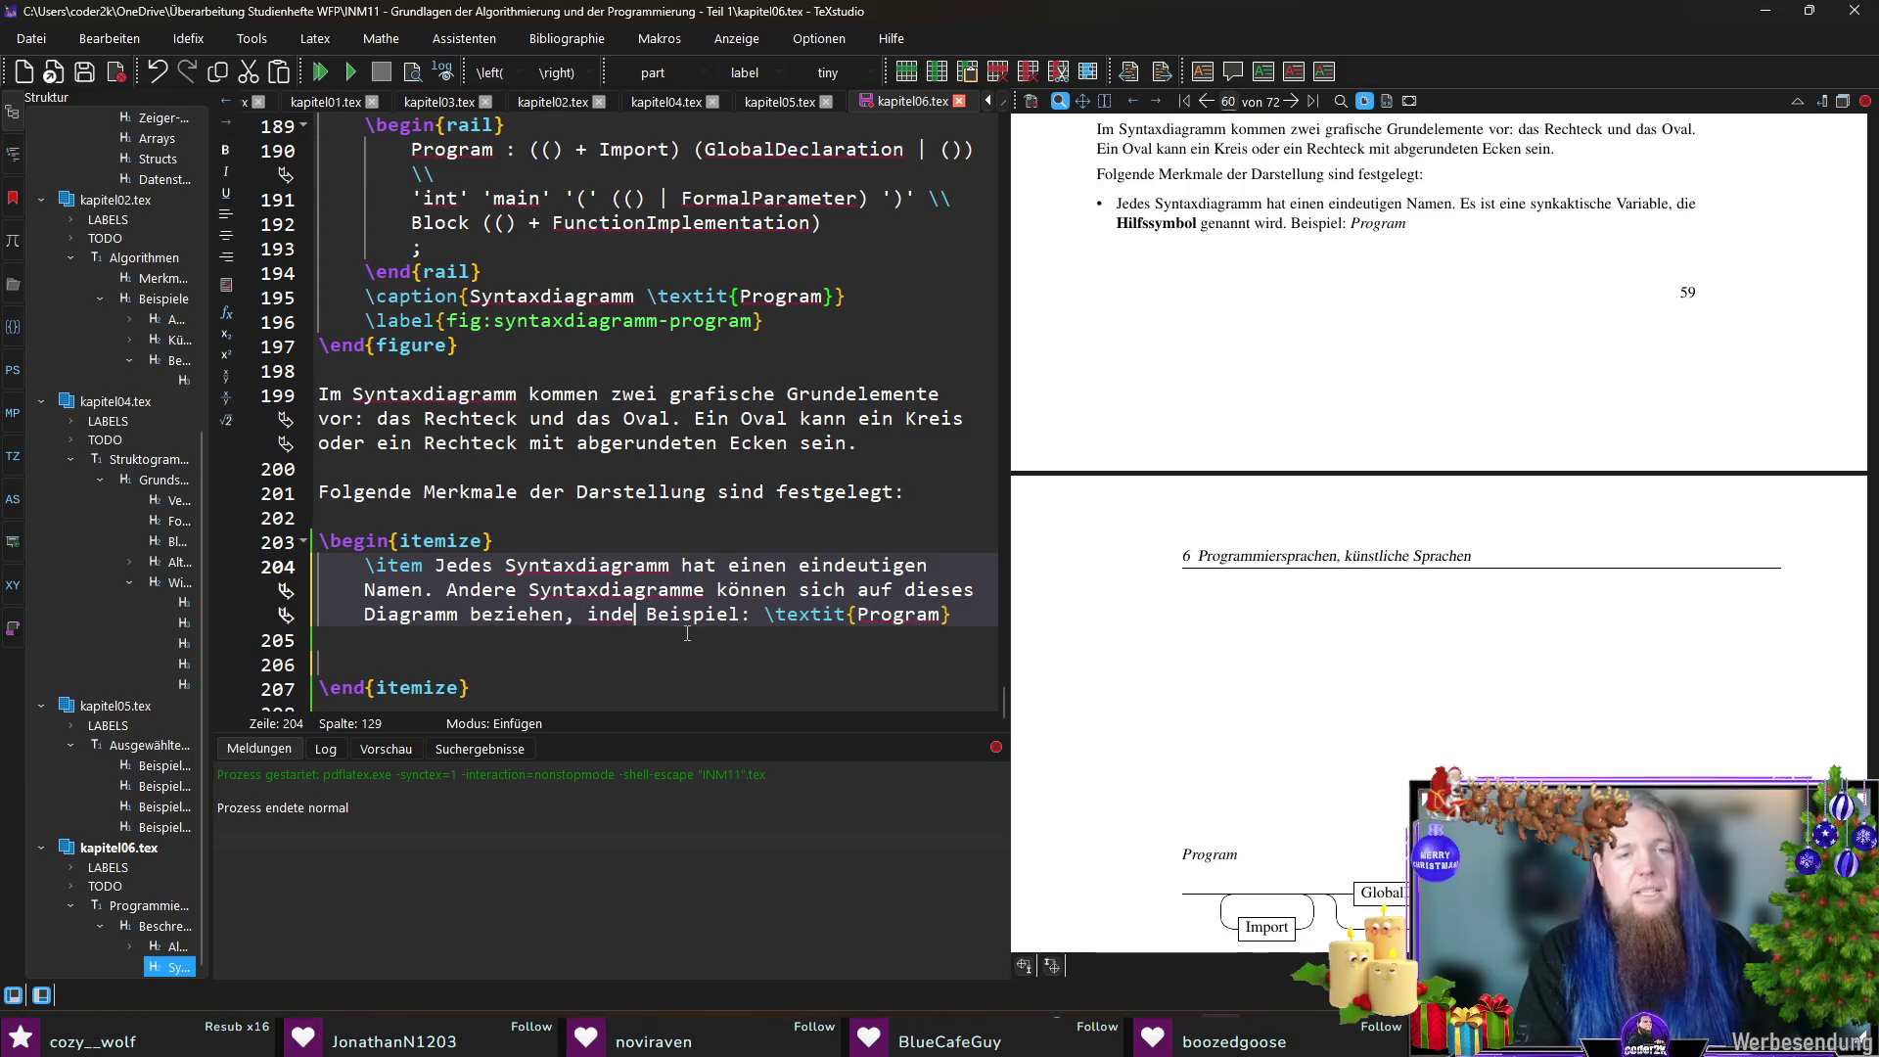
{"action": "type", "text": "sie "}
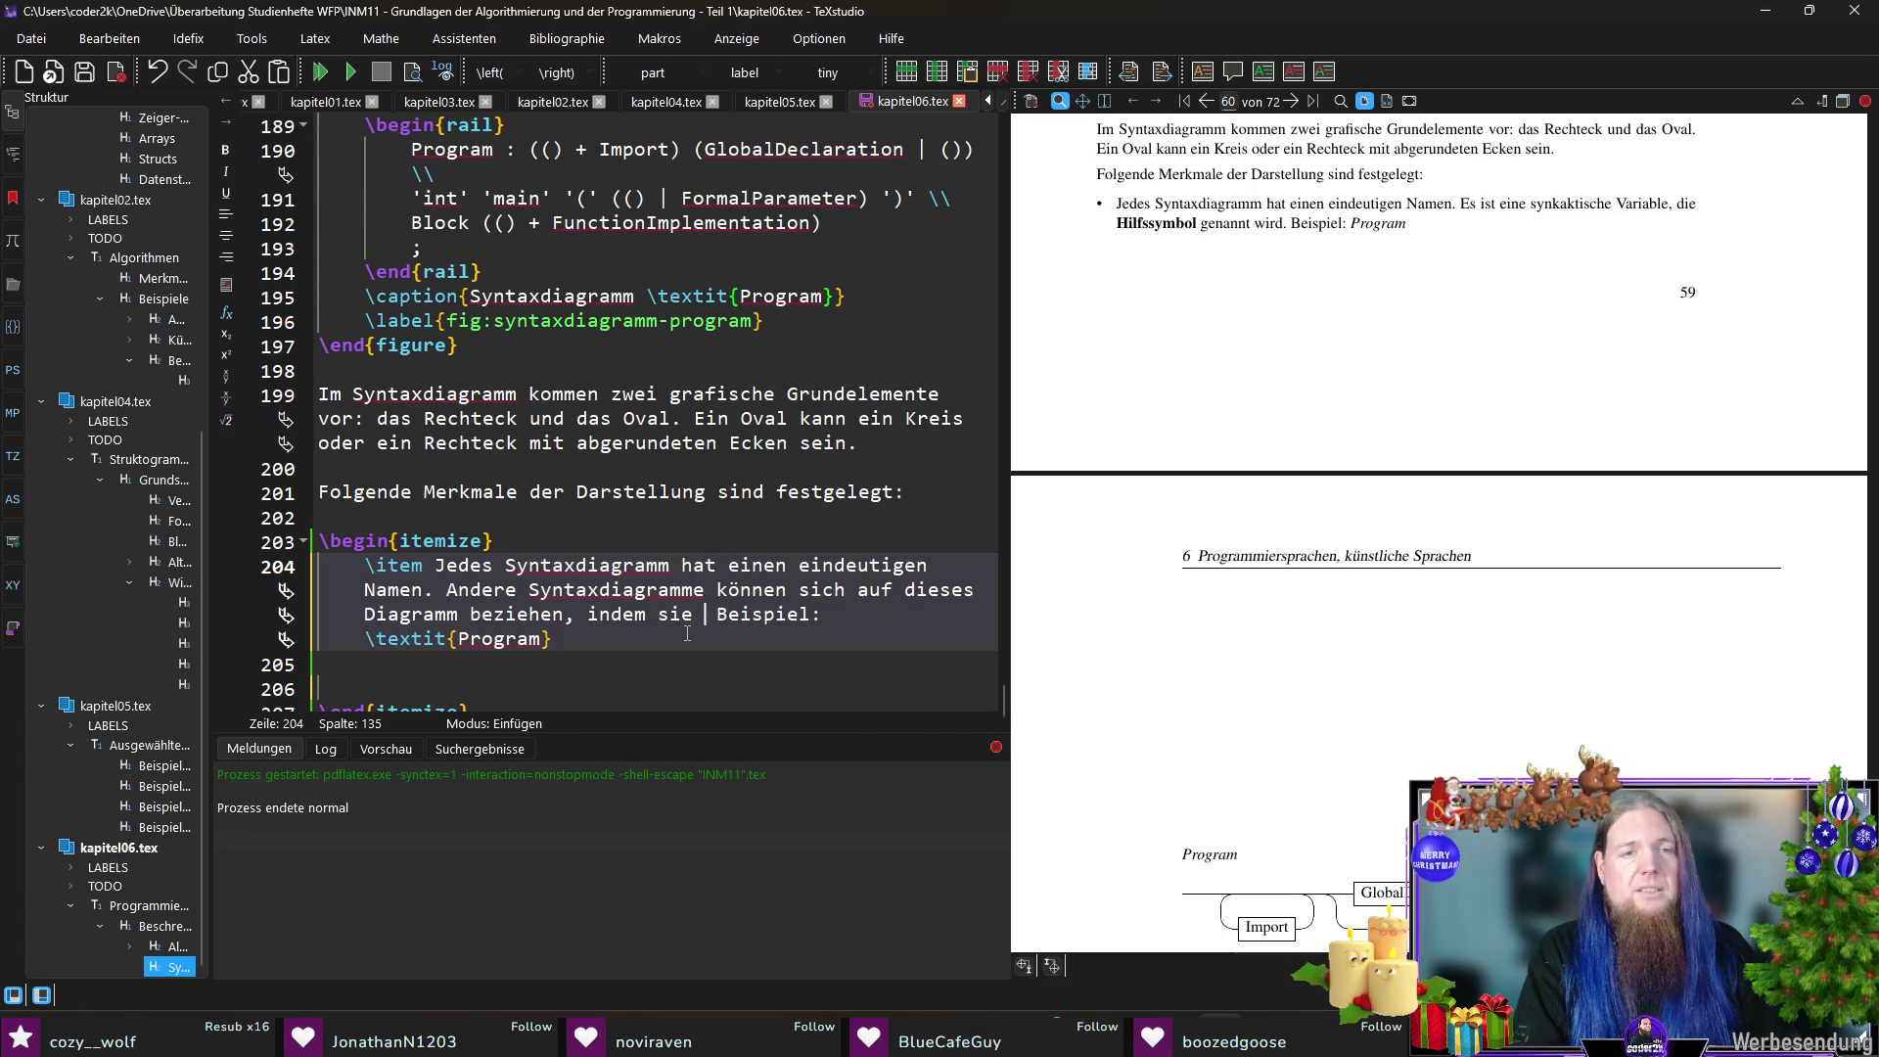
{"action": "type", "text": "dessen Namen"}
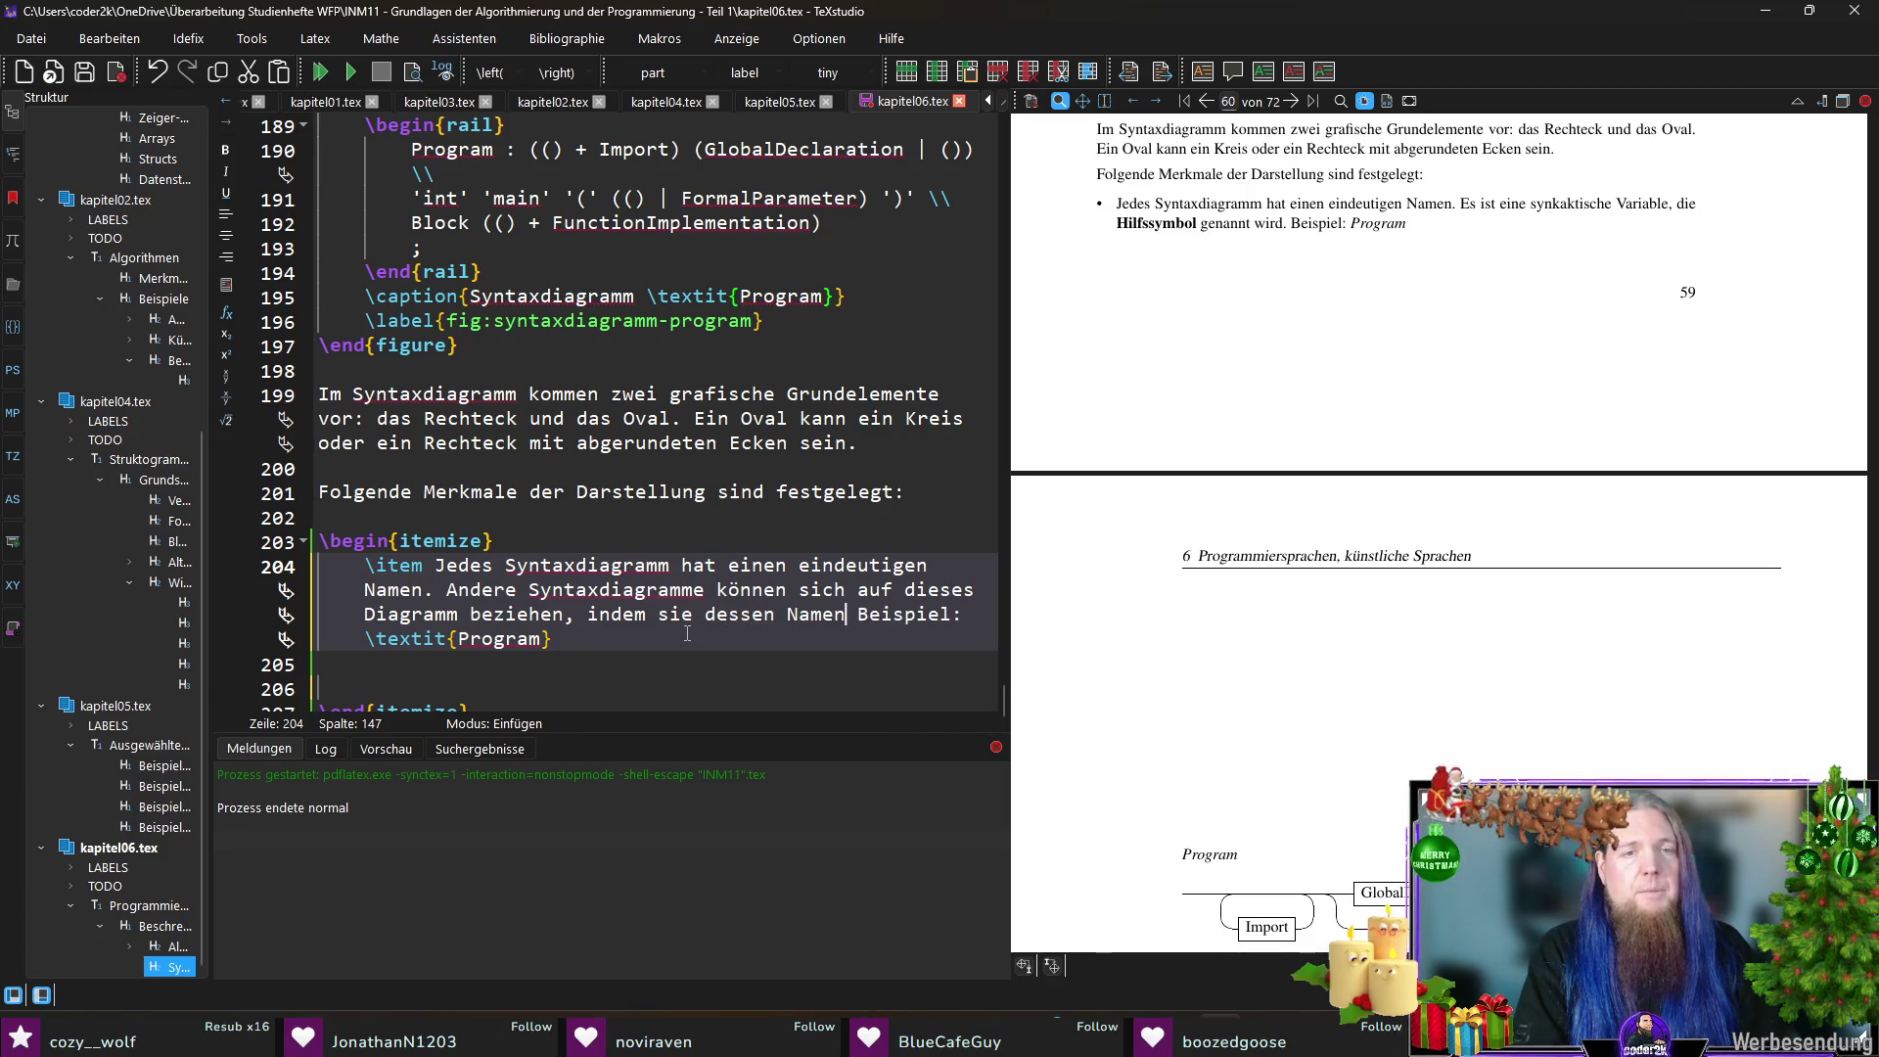
{"action": "type", "text": " ver "}
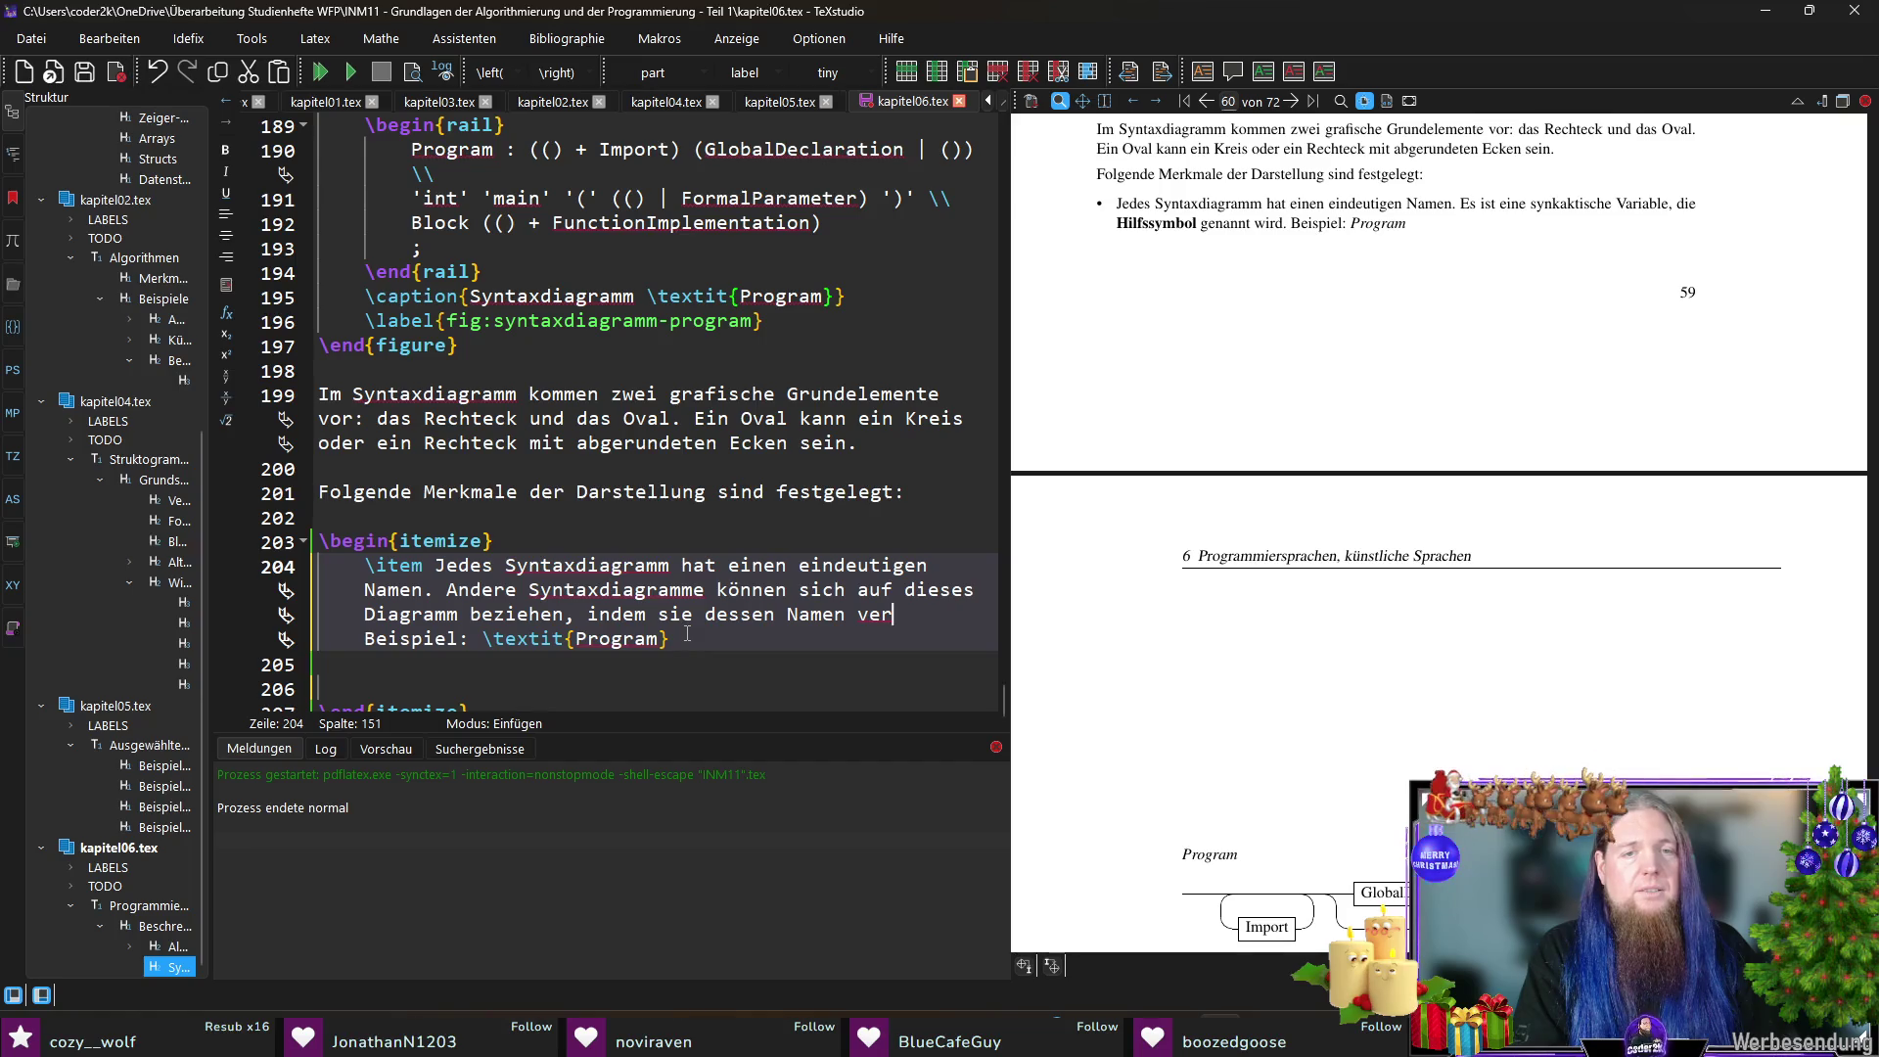
{"action": "type", "text": "wenden."}
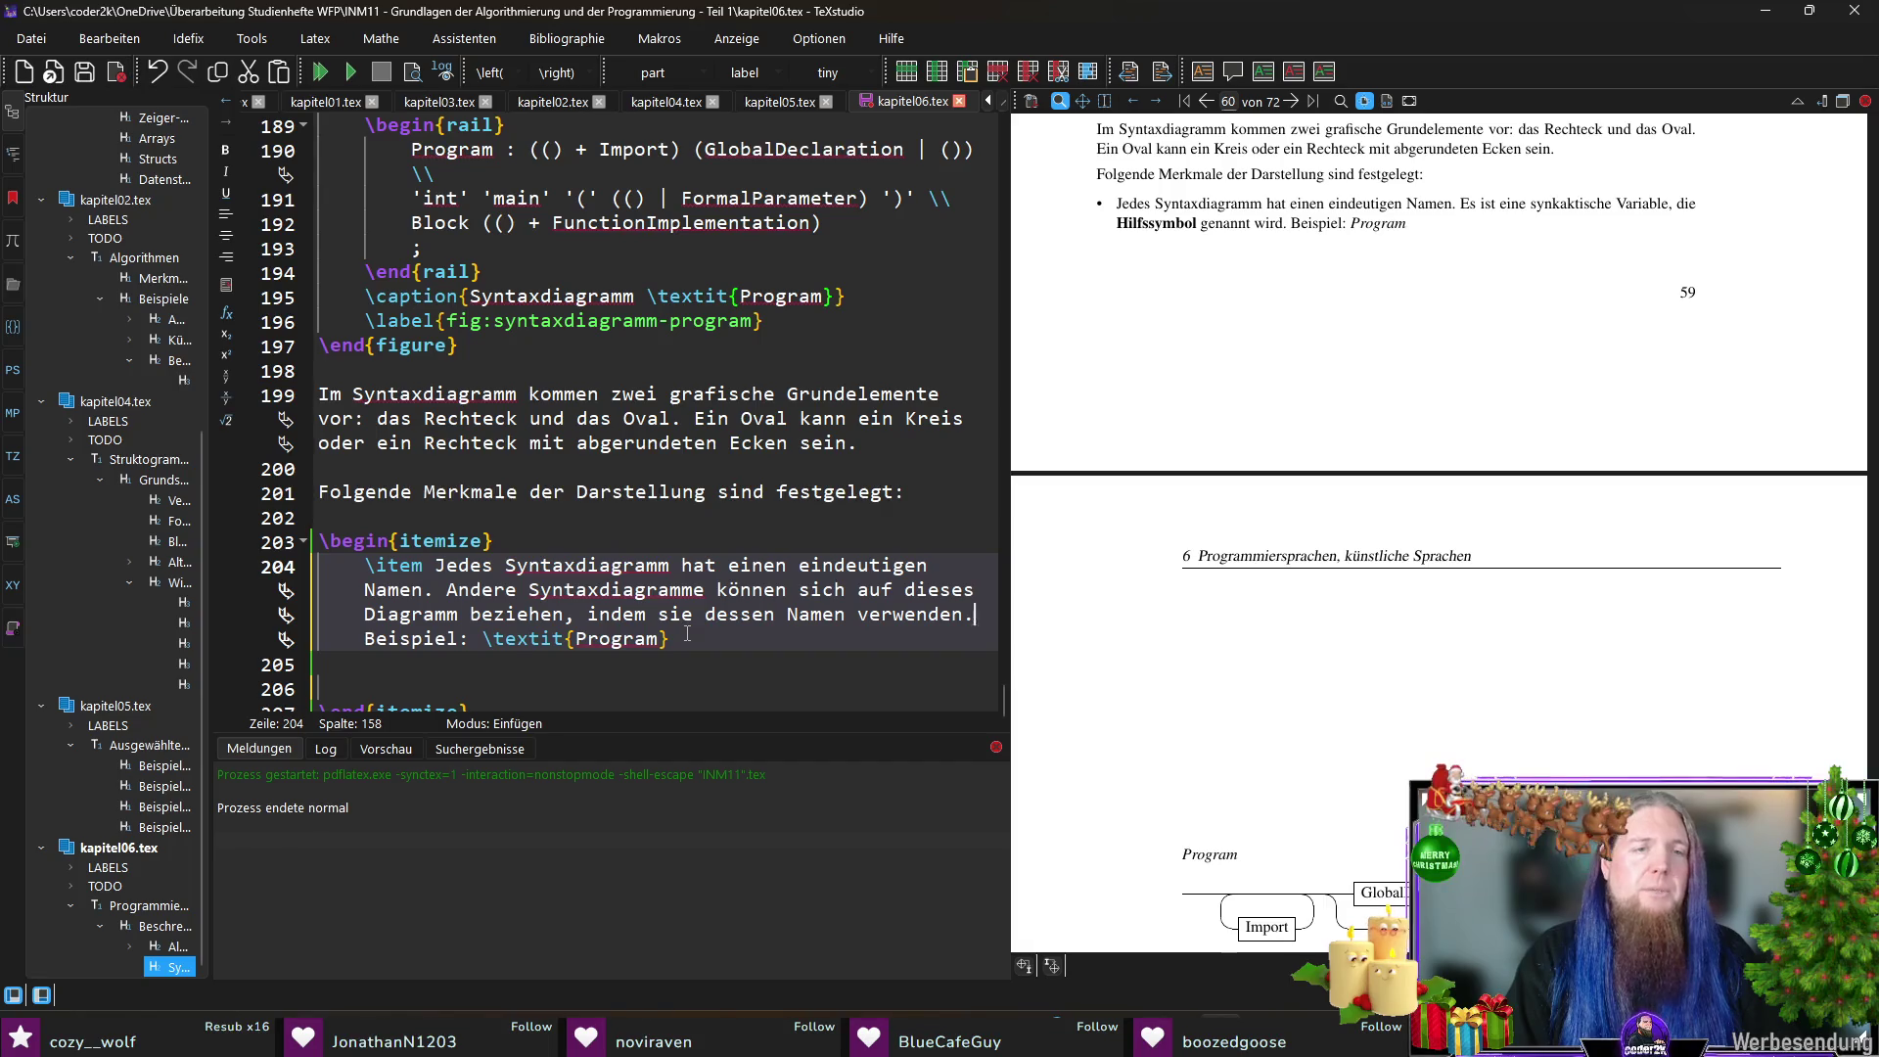
{"action": "key", "text": "ctrl+Left"}
{"action": "key", "text": "ctrl+Left"}
{"action": "key", "text": "ctrl+Left"}
{"action": "key", "text": "Left"}
{"action": "key", "text": "Right"}
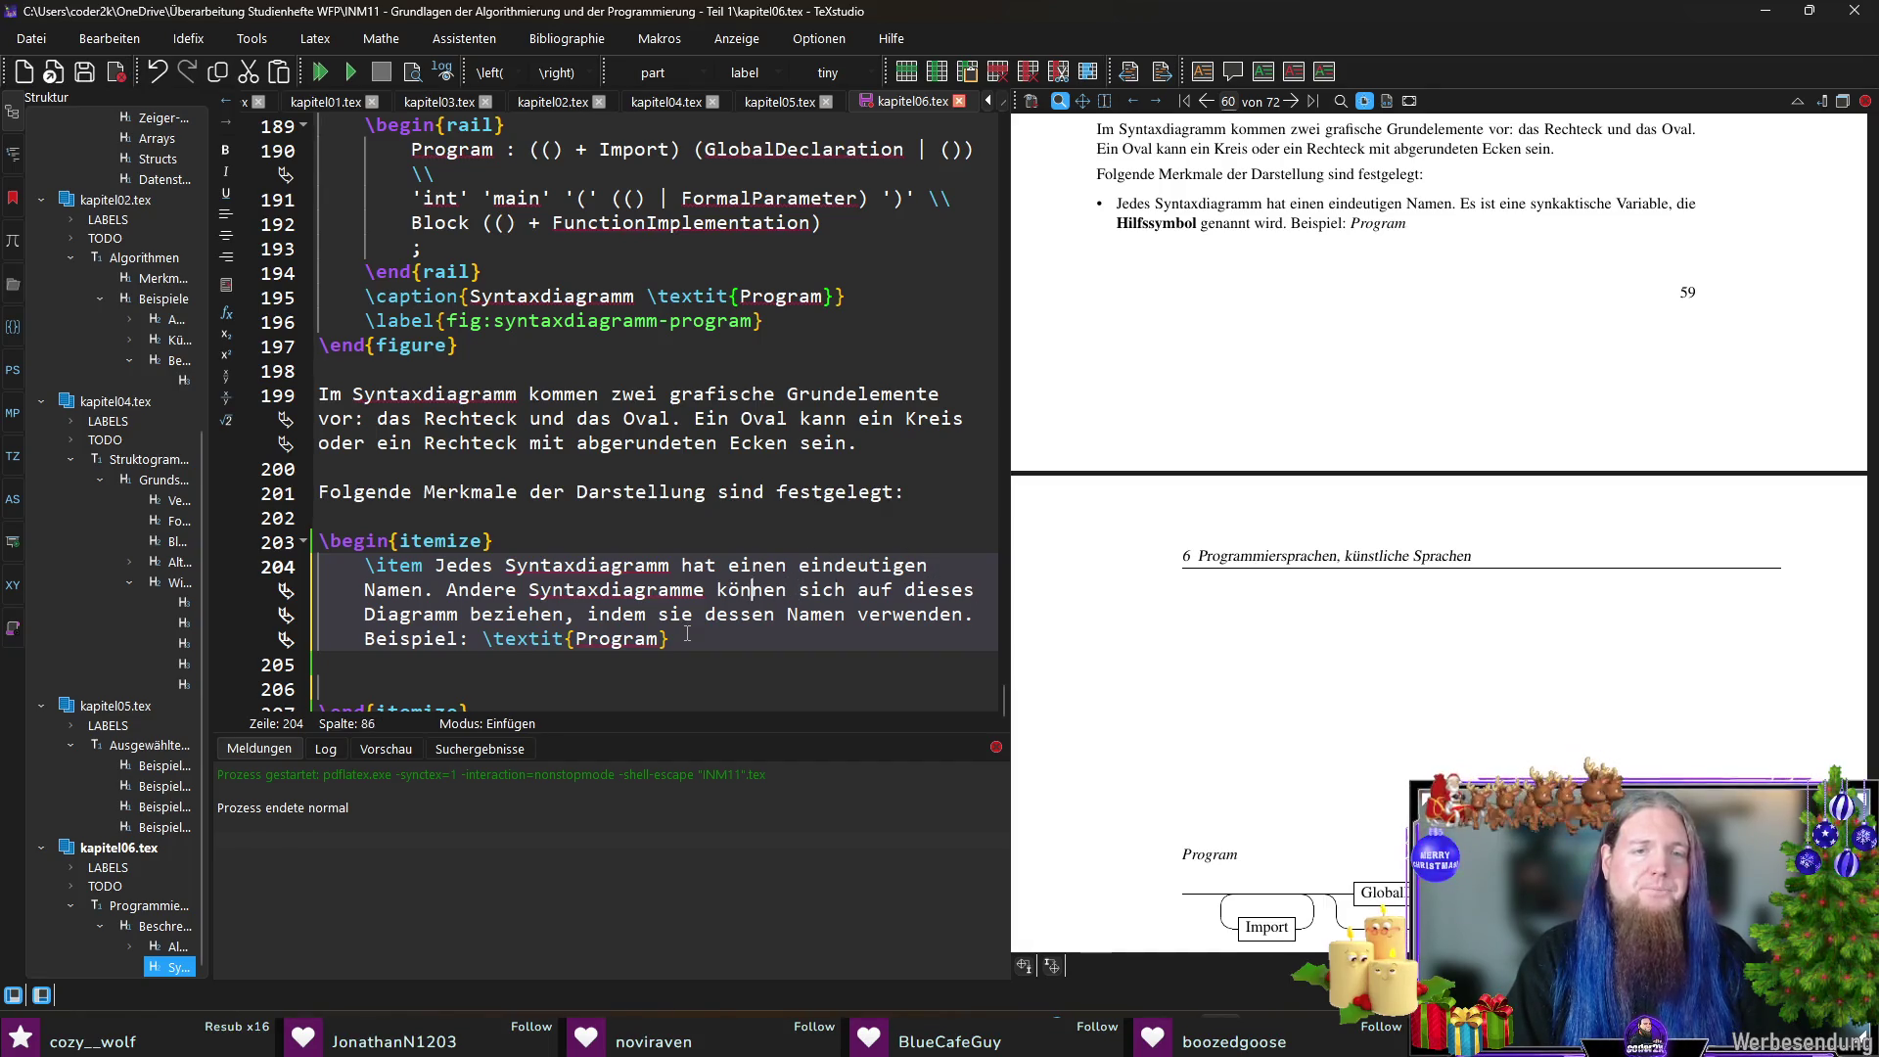
{"action": "key", "text": "Left"}
{"action": "key", "text": "Left"}
{"action": "key", "text": "Left"}
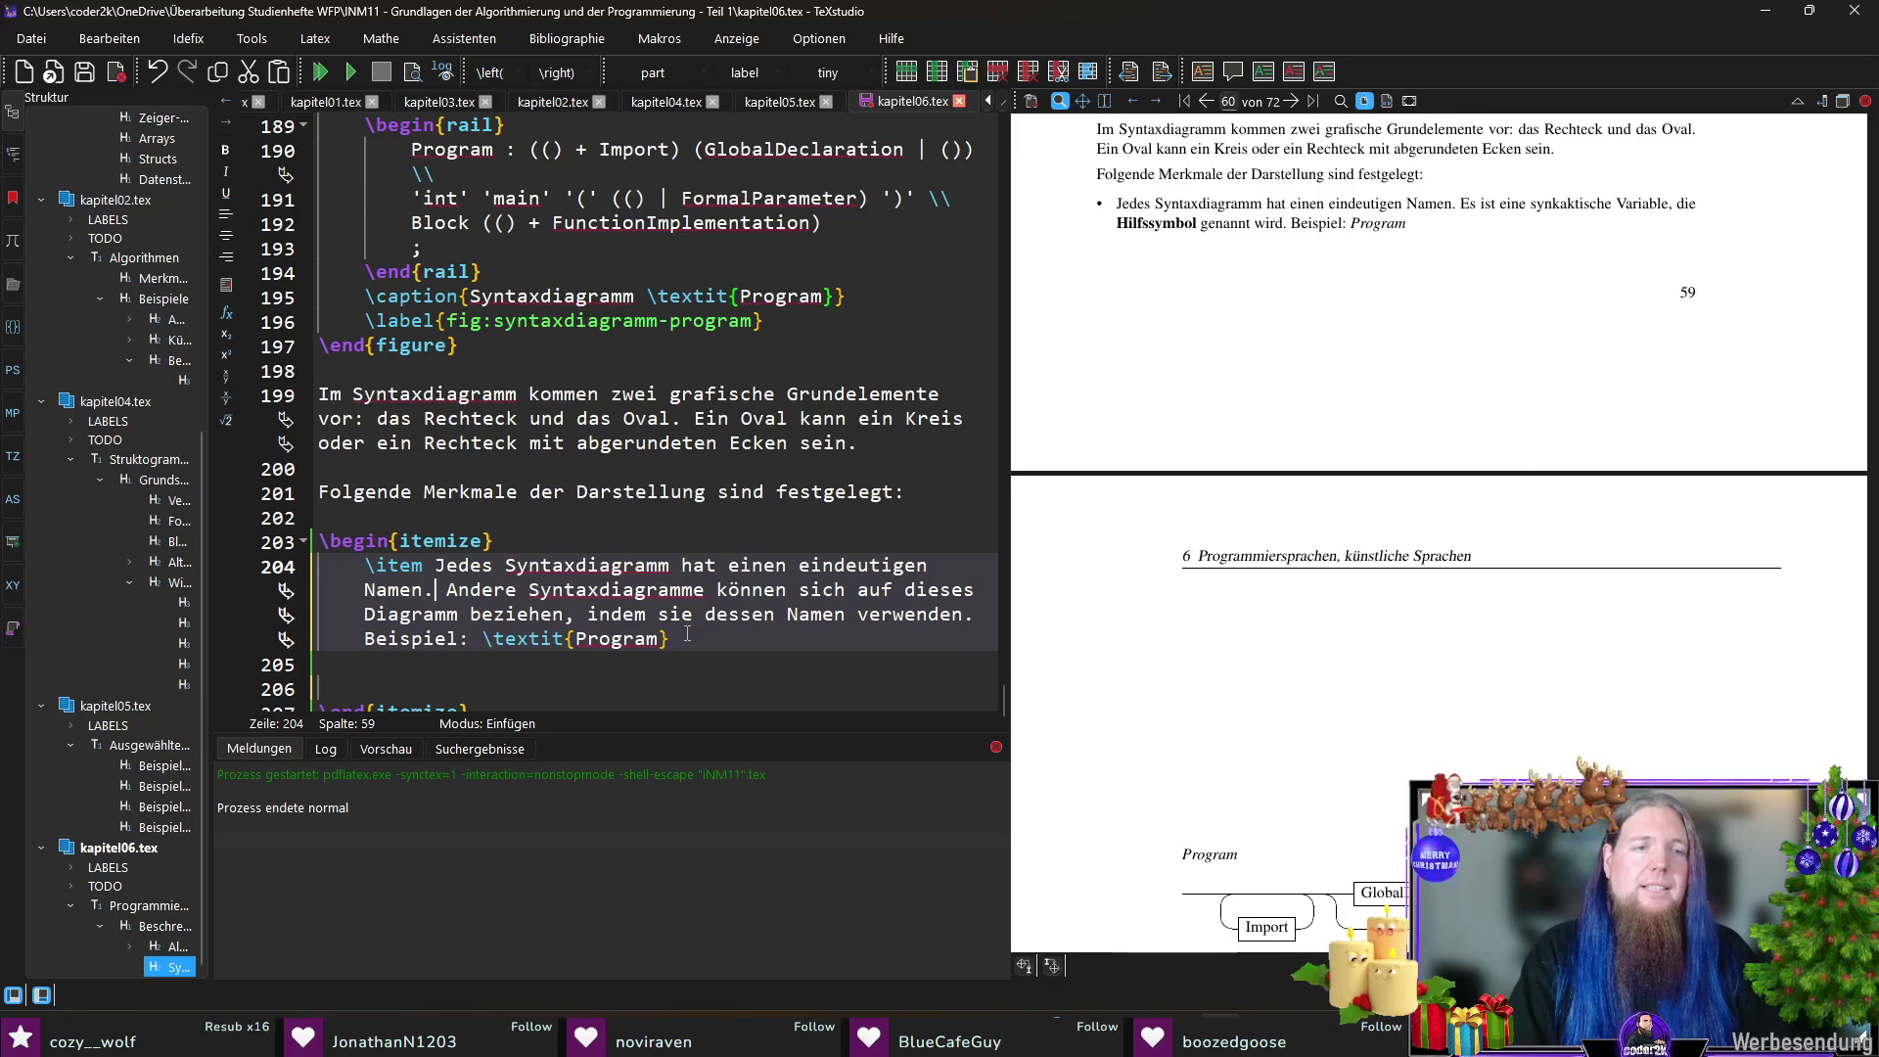
{"action": "key", "text": "shift+Down"}
{"action": "key", "text": "shift+End"}
{"action": "type", "text": "Ein Syntax"}
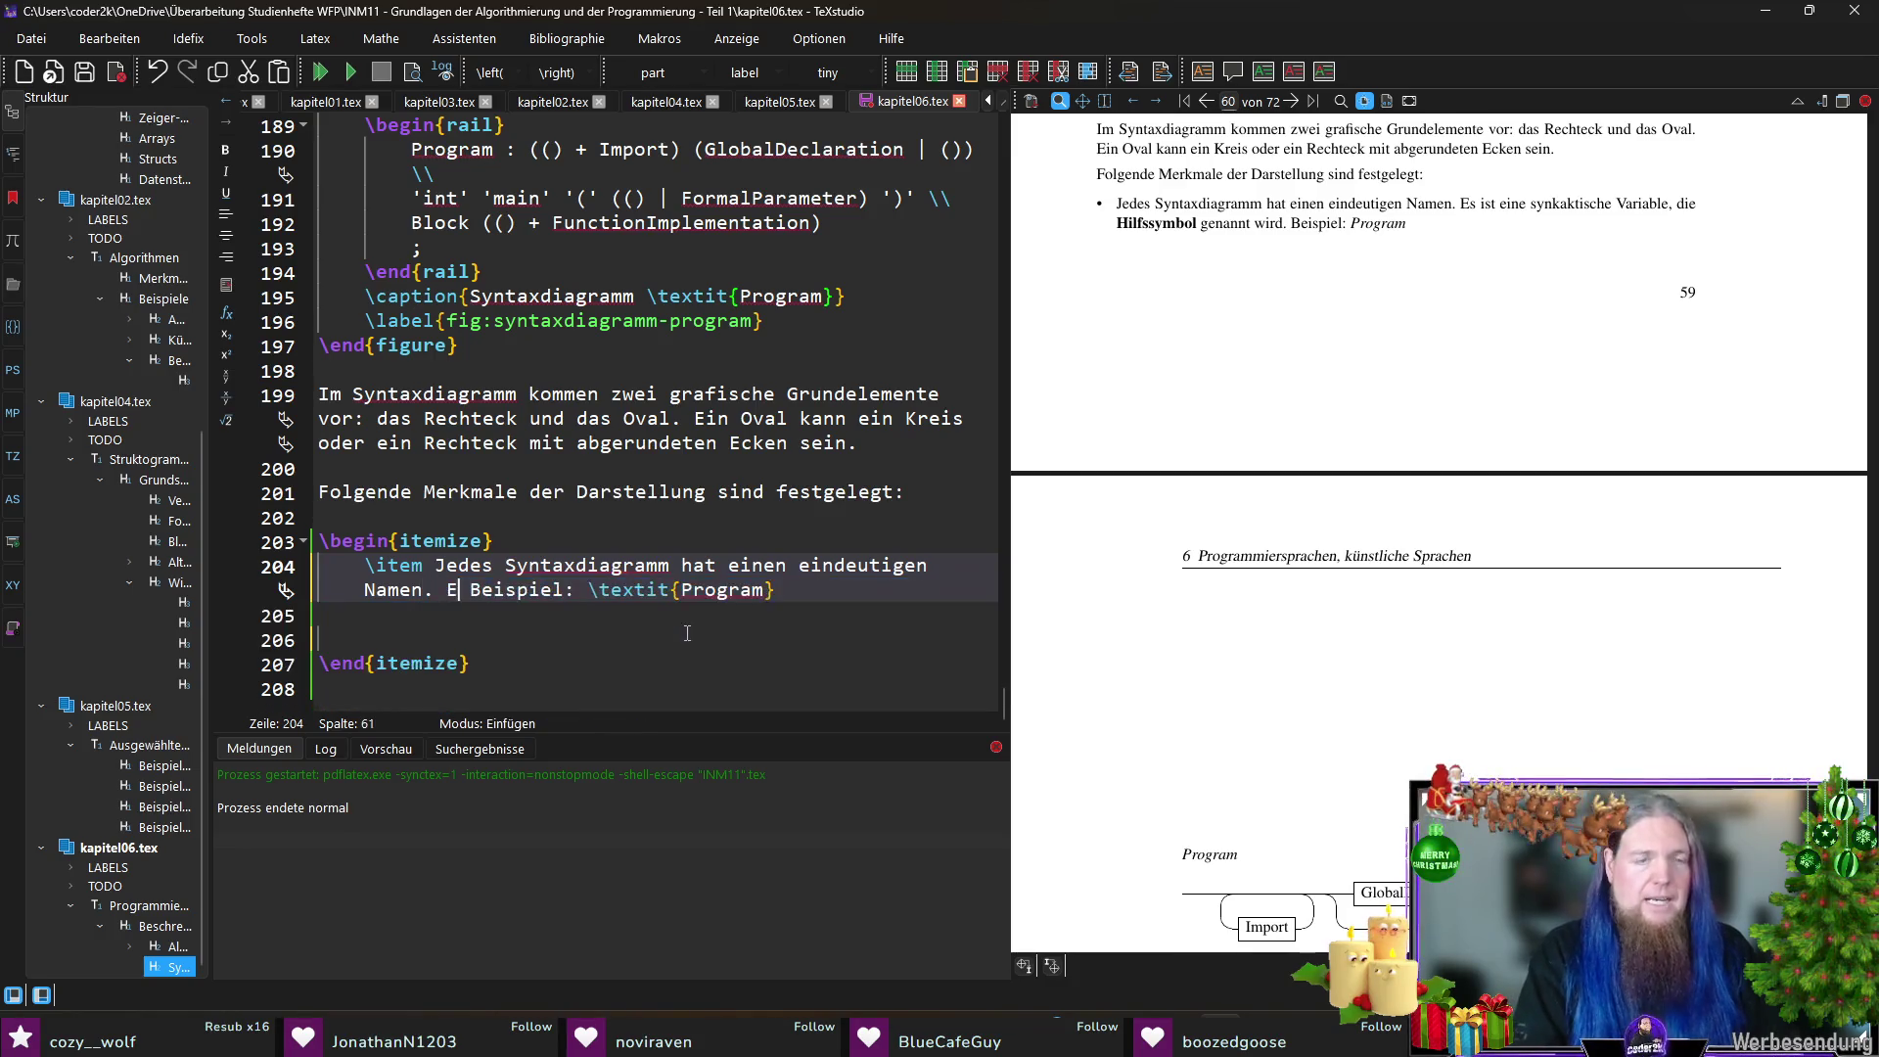
{"action": "type", "text": "diagramm kann ein"}
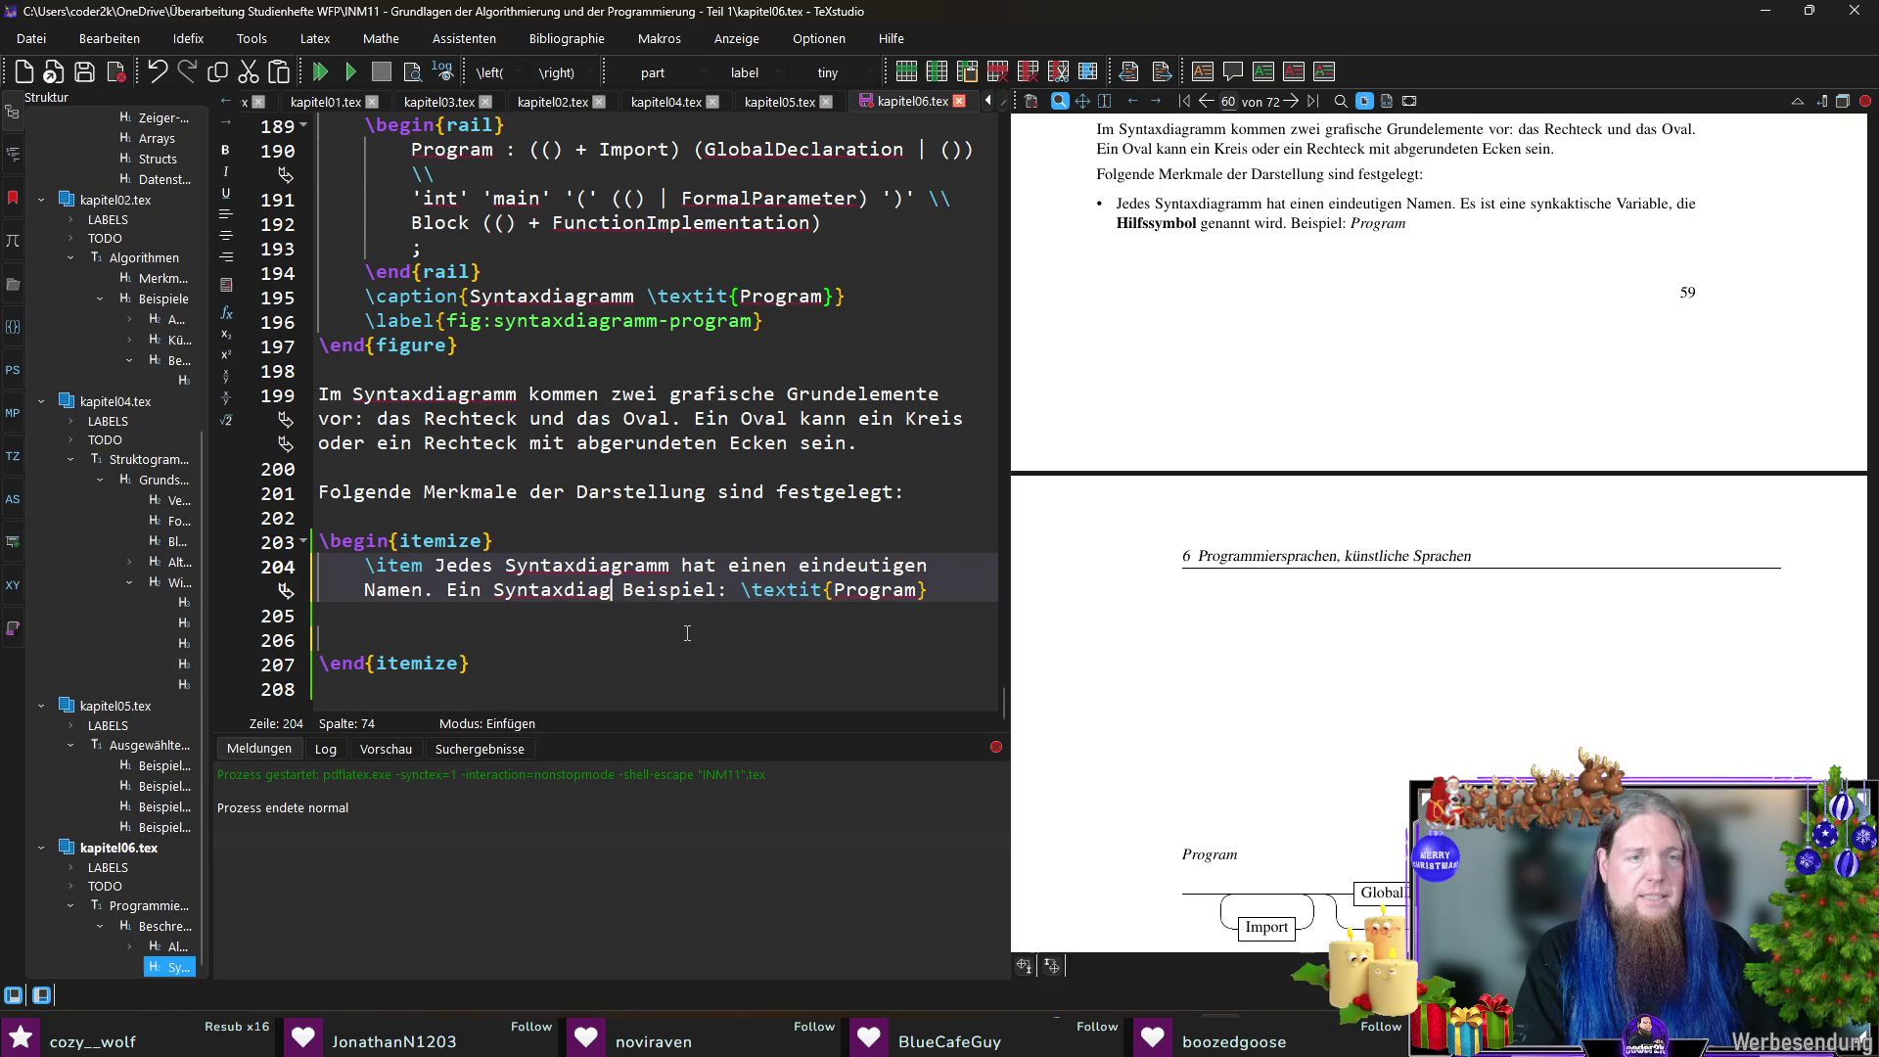
{"action": "type", "text": " anderes Sy"}
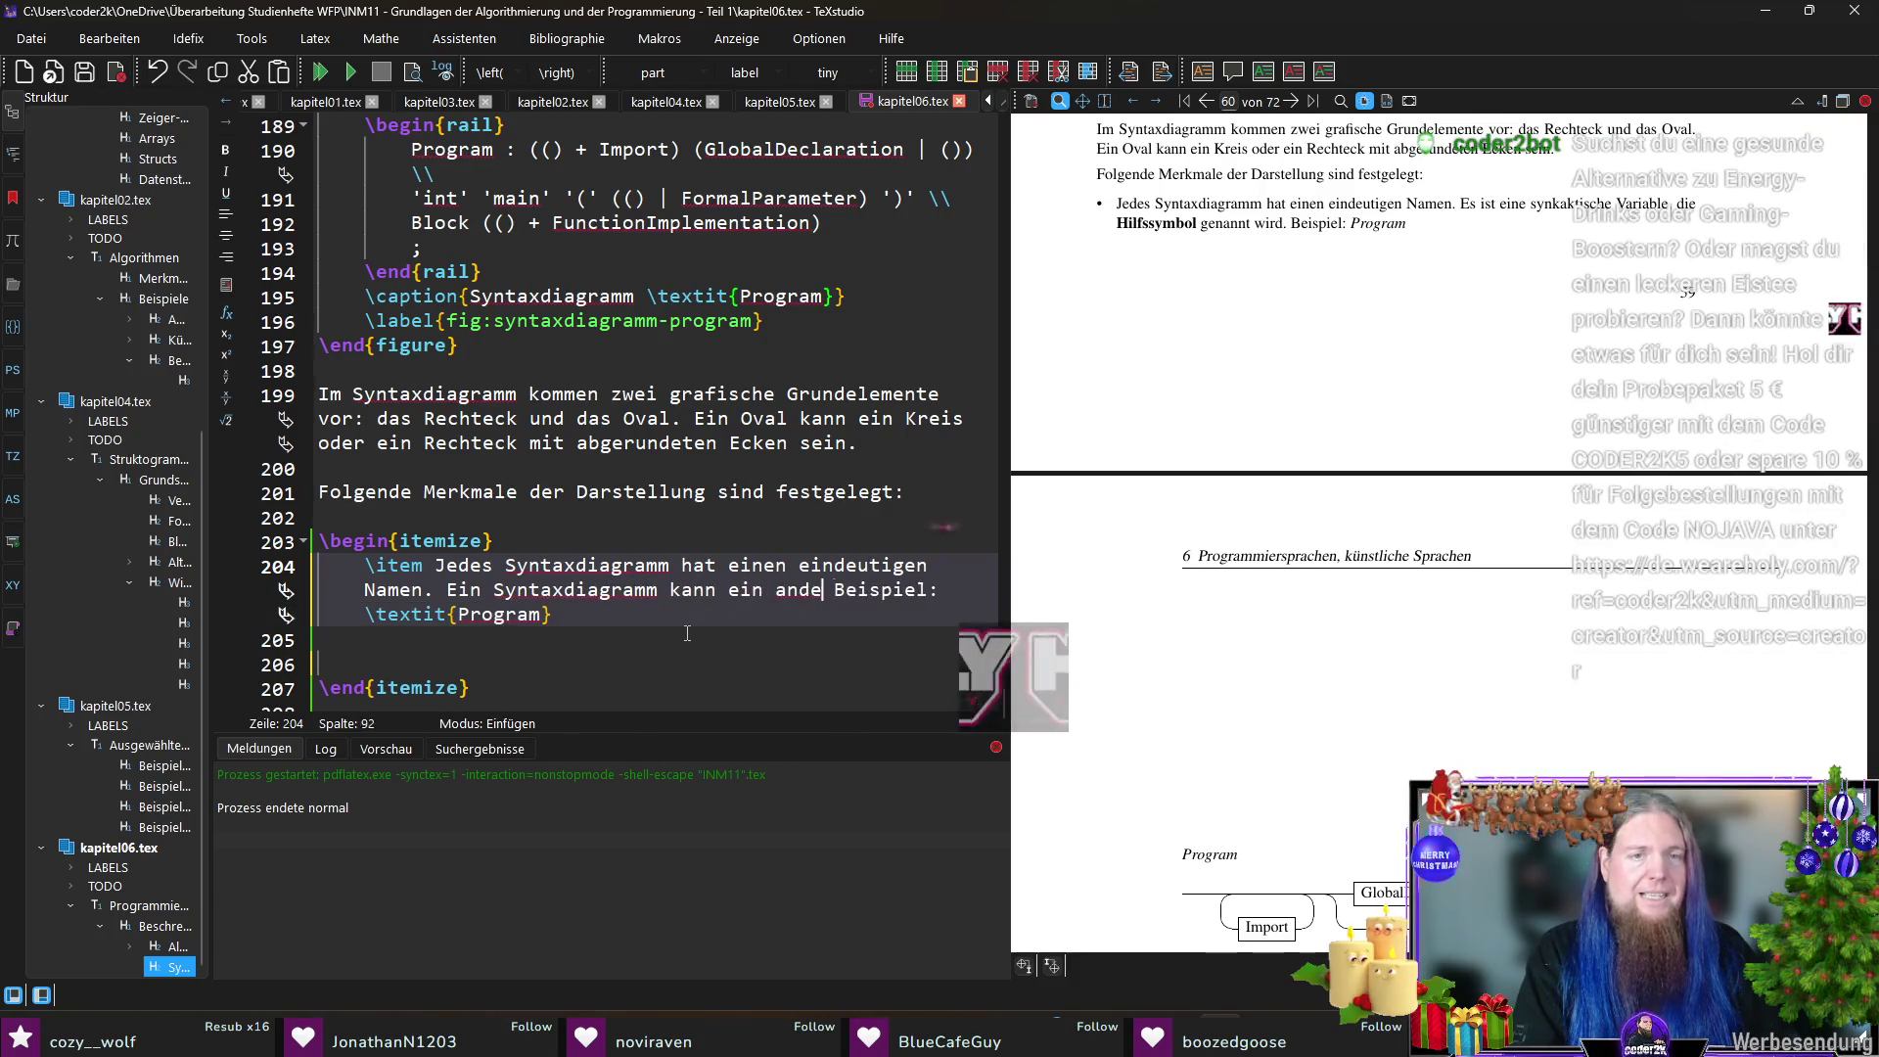
{"action": "type", "text": "ntaxdiagramm referenzieren."}
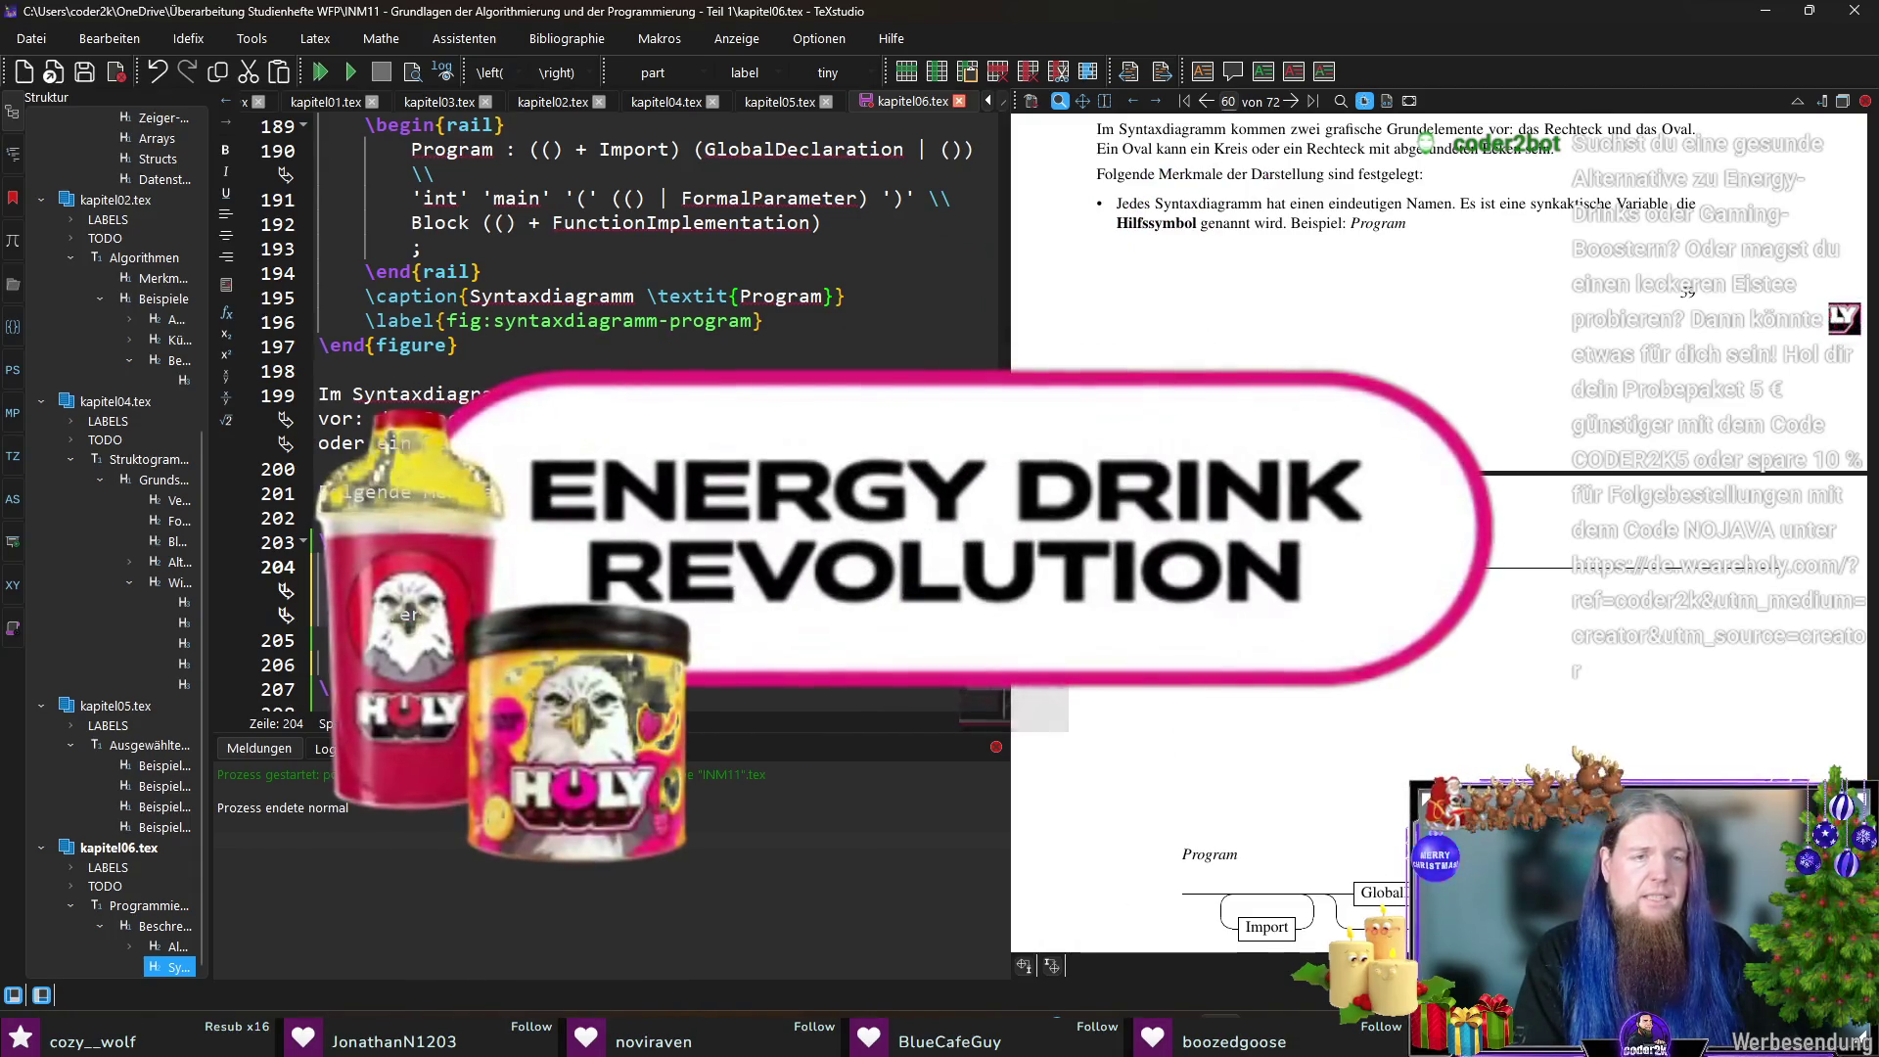
{"action": "type", "text": " indem es dessen Beispiel: \\textit{Program"}
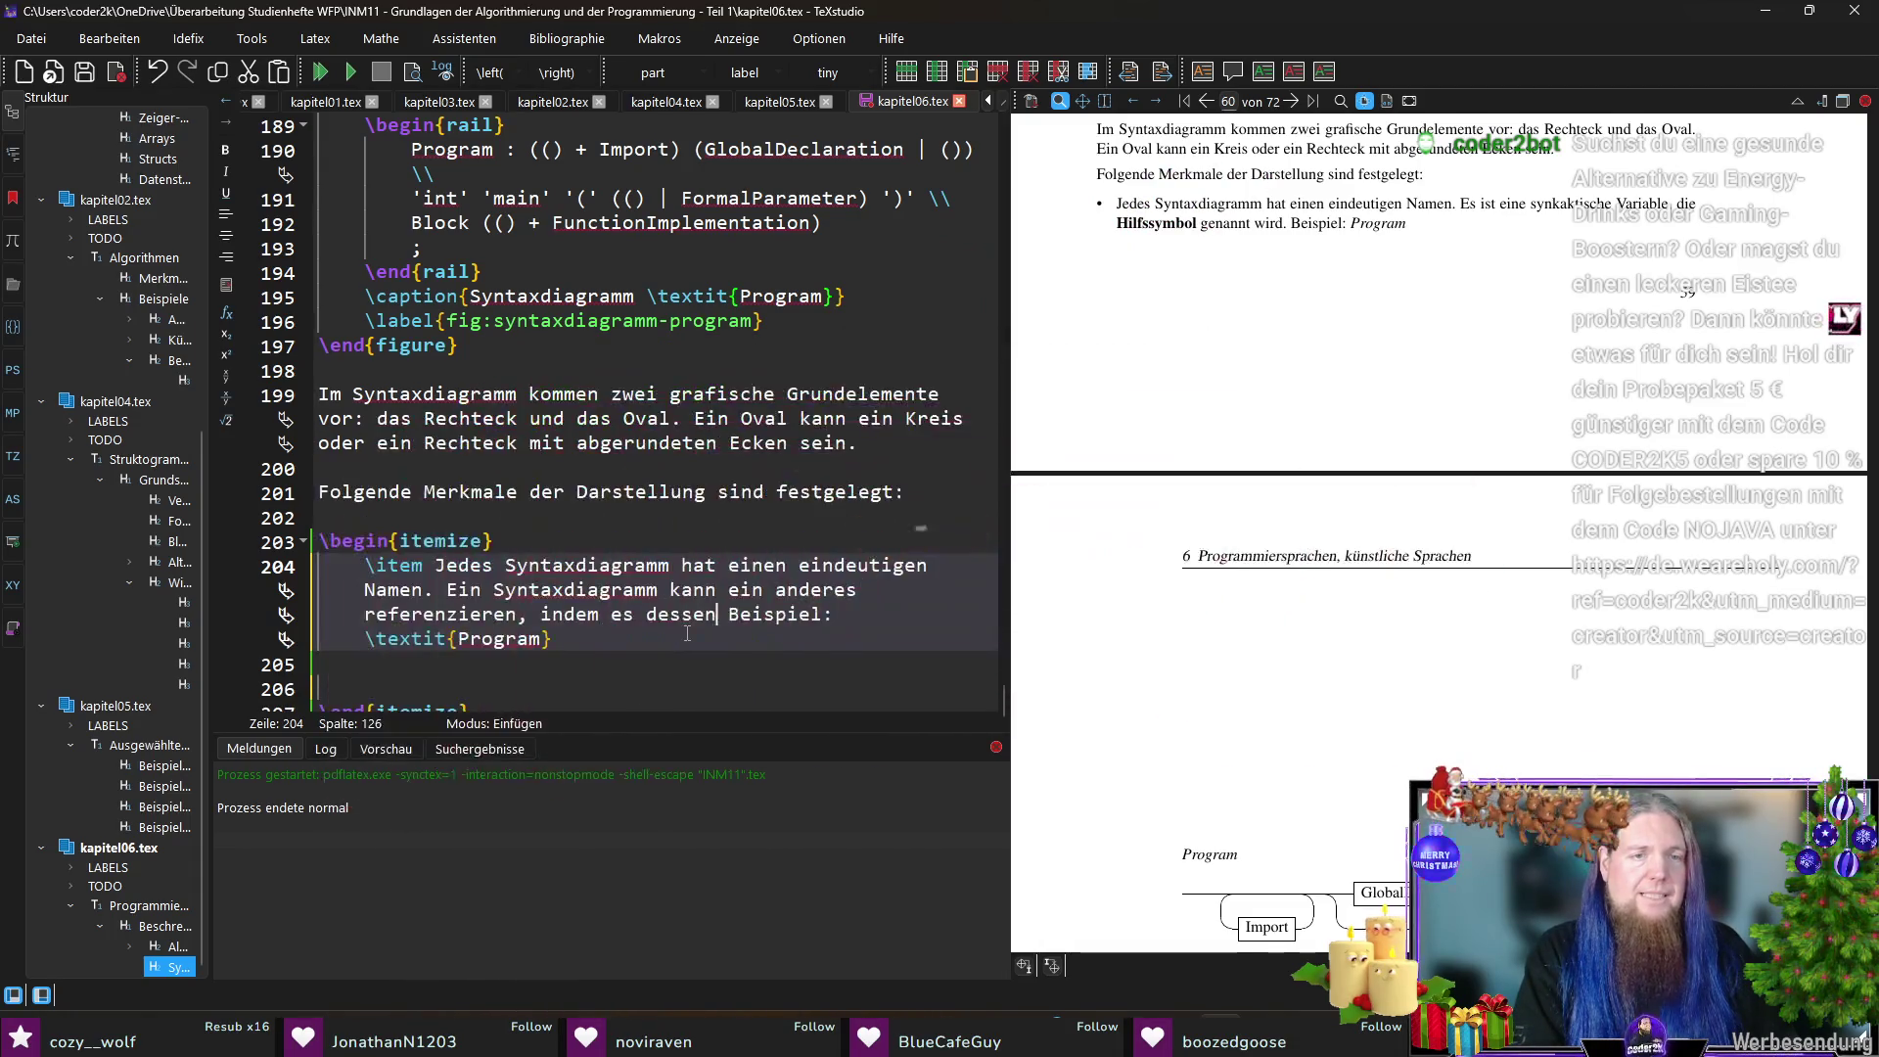
{"action": "type", "text": "zt."}
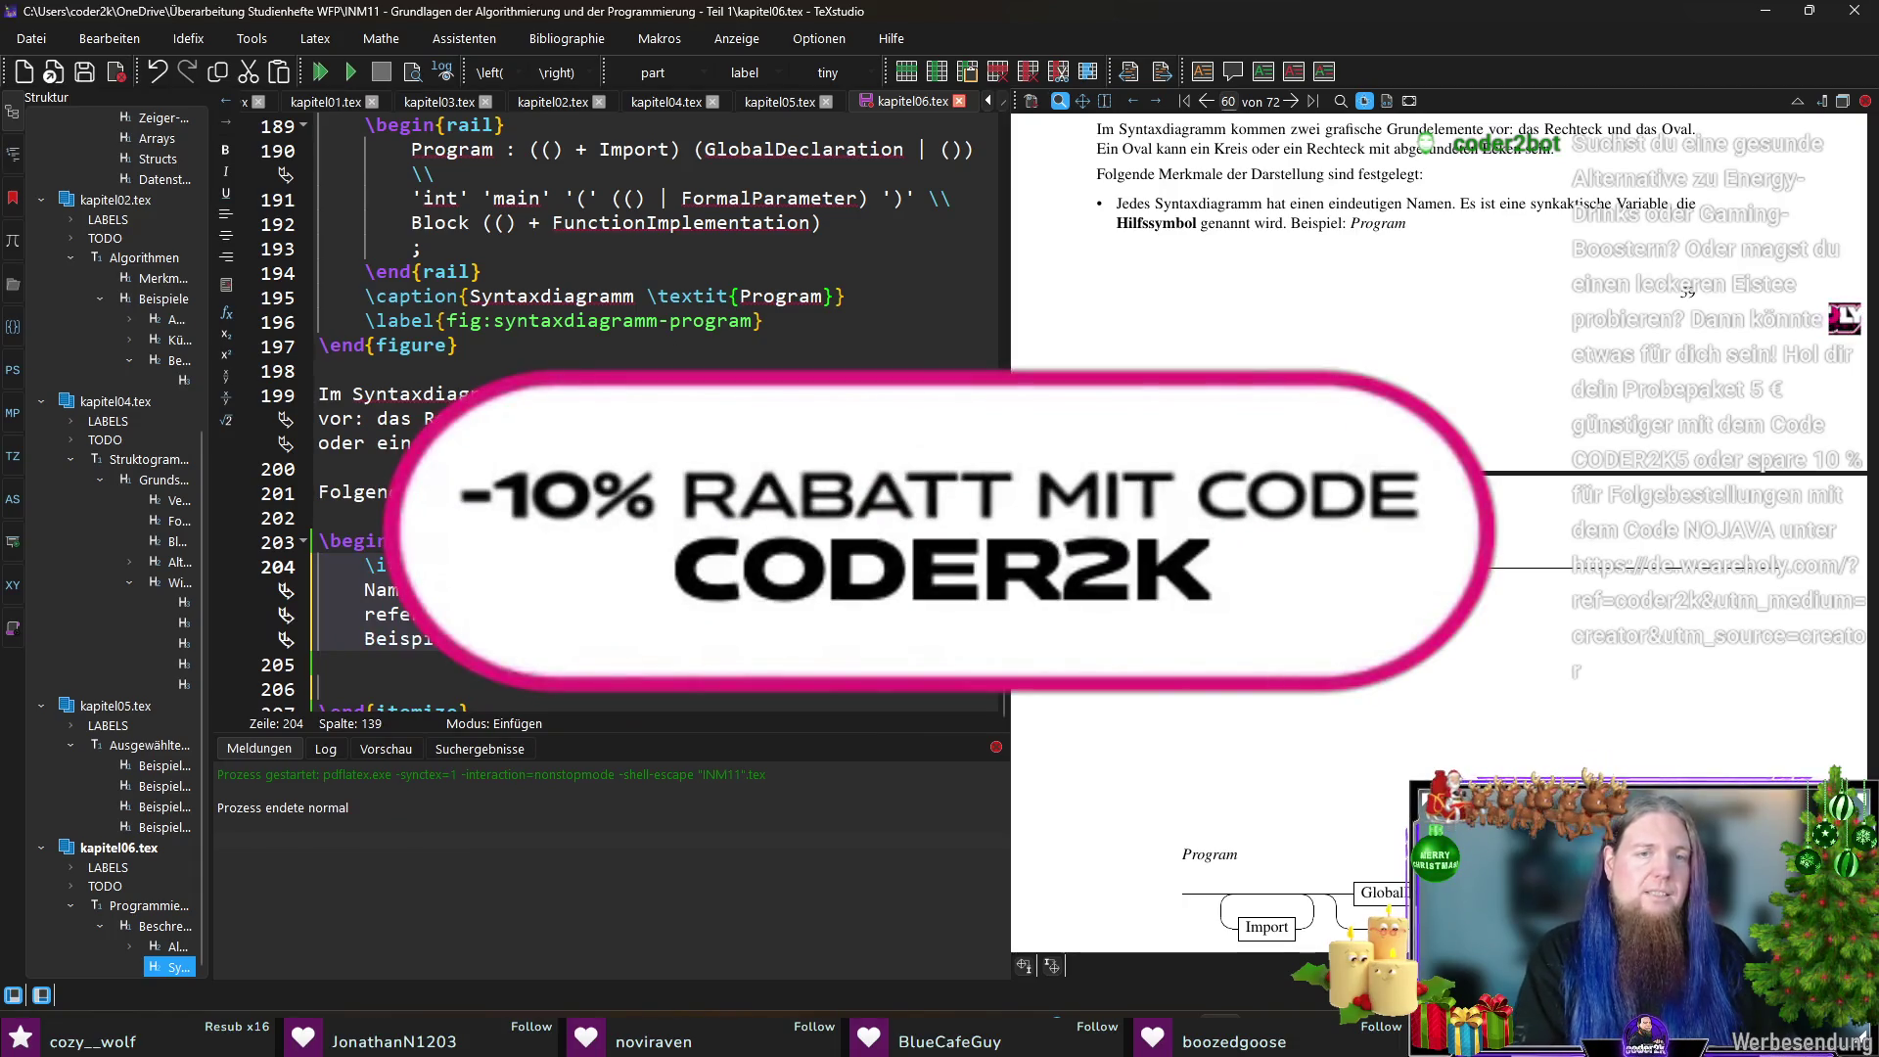
{"action": "key", "text": "F5"}
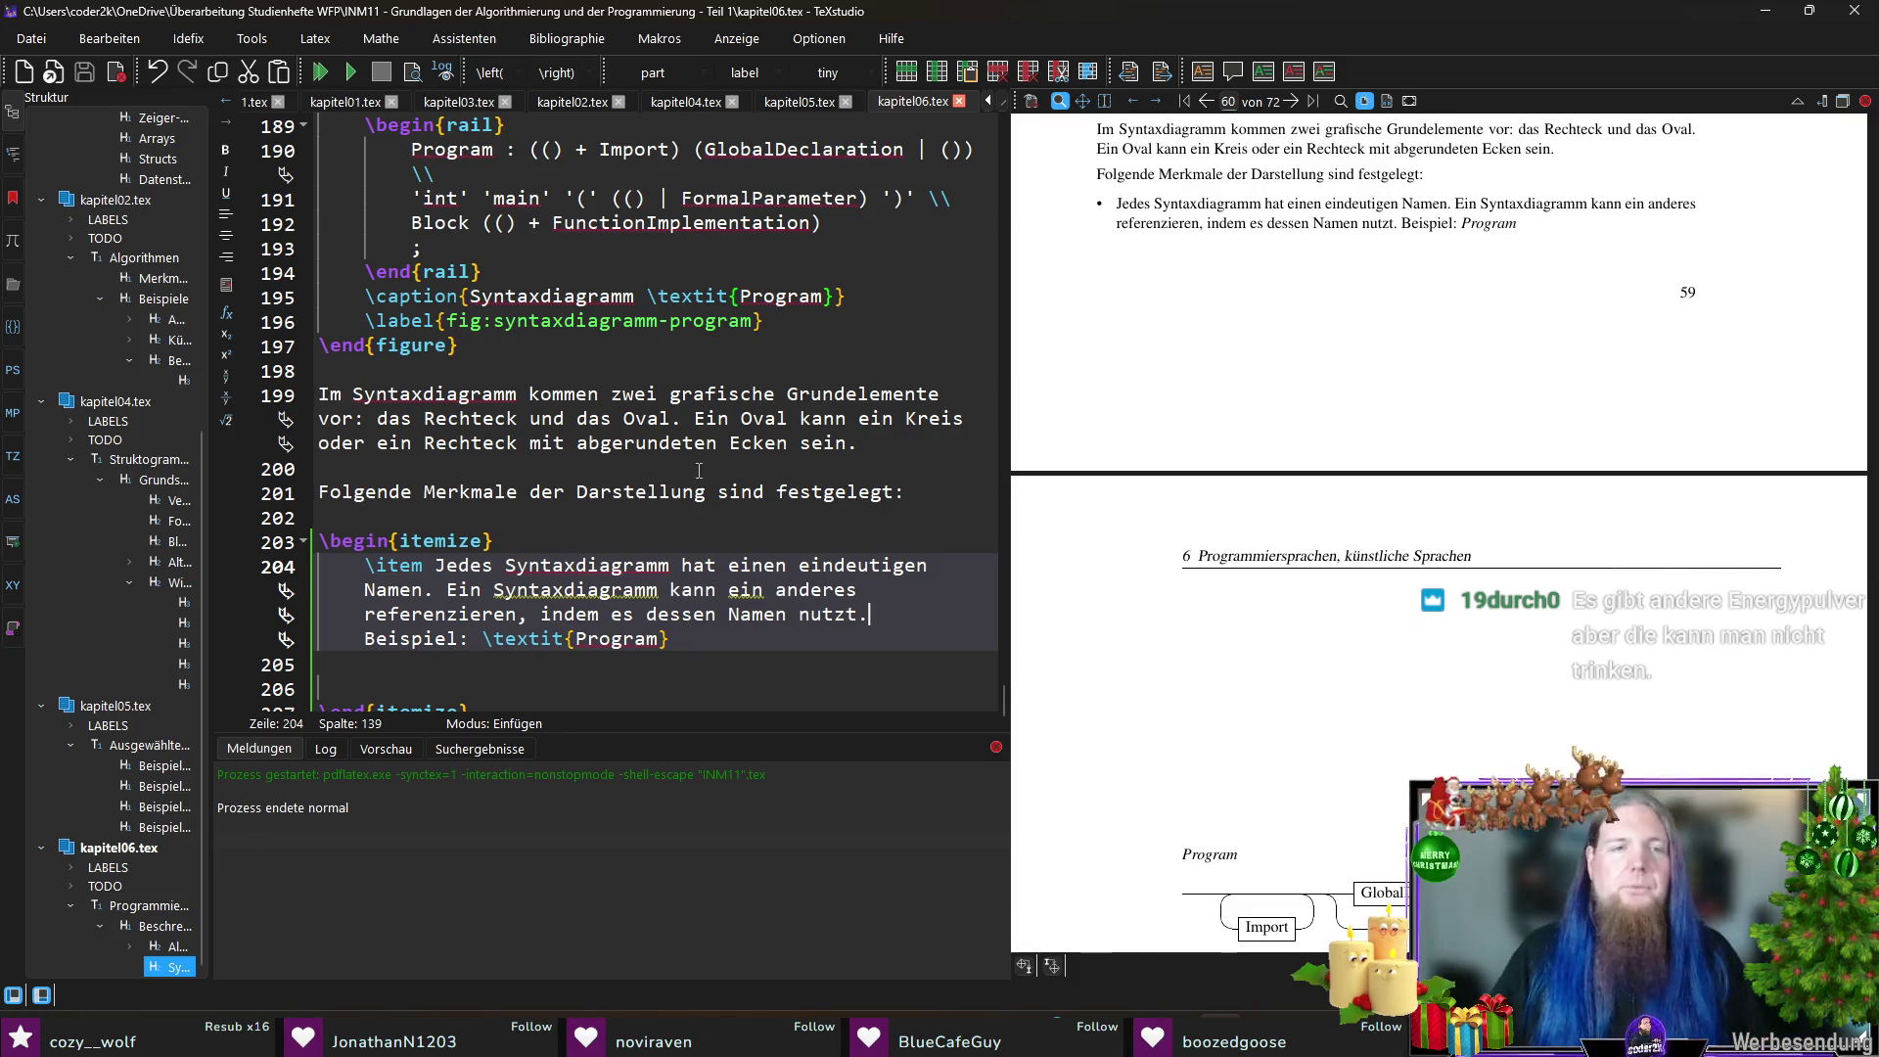
{"action": "scroll", "coordinate": [699, 470], "scroll_direction": "down", "scroll_amount": 1}
{"action": "left_click", "coordinate": [663, 641]}
{"action": "left_click", "coordinate": [663, 665]}
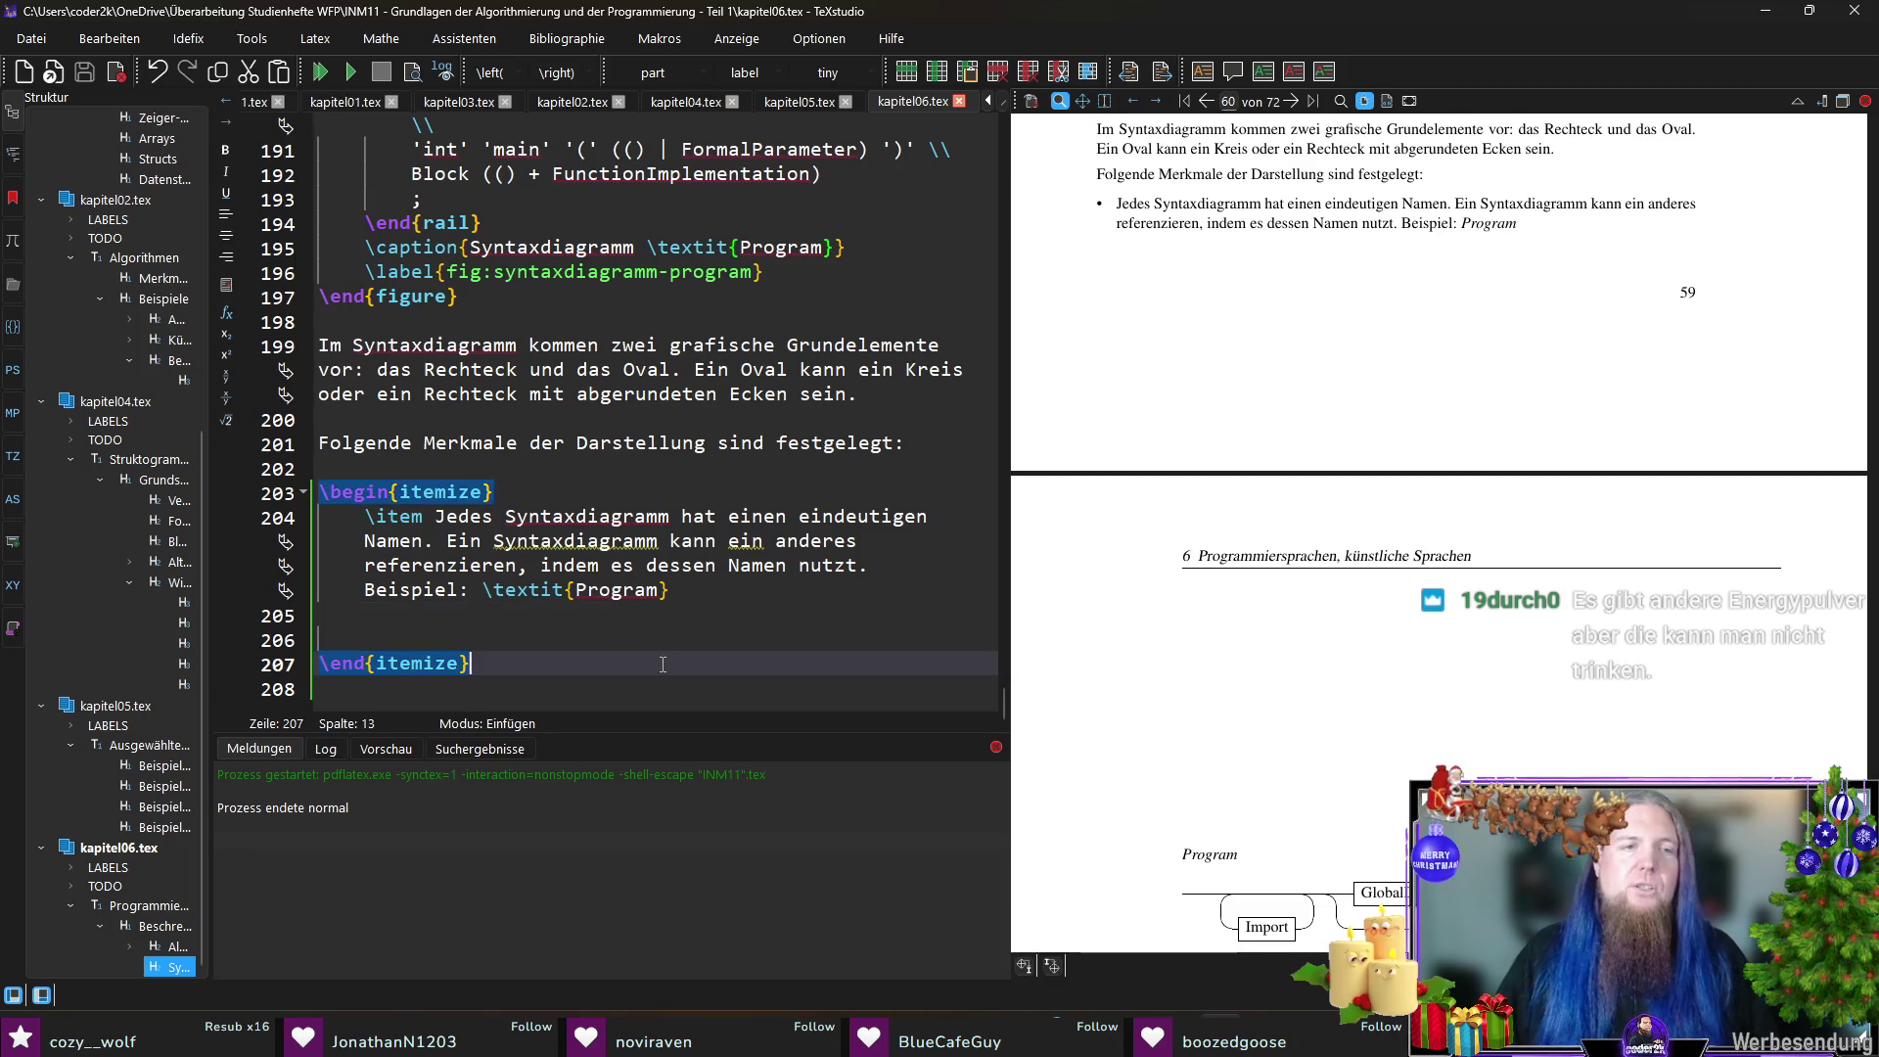
{"action": "left_click", "coordinate": [584, 472]}
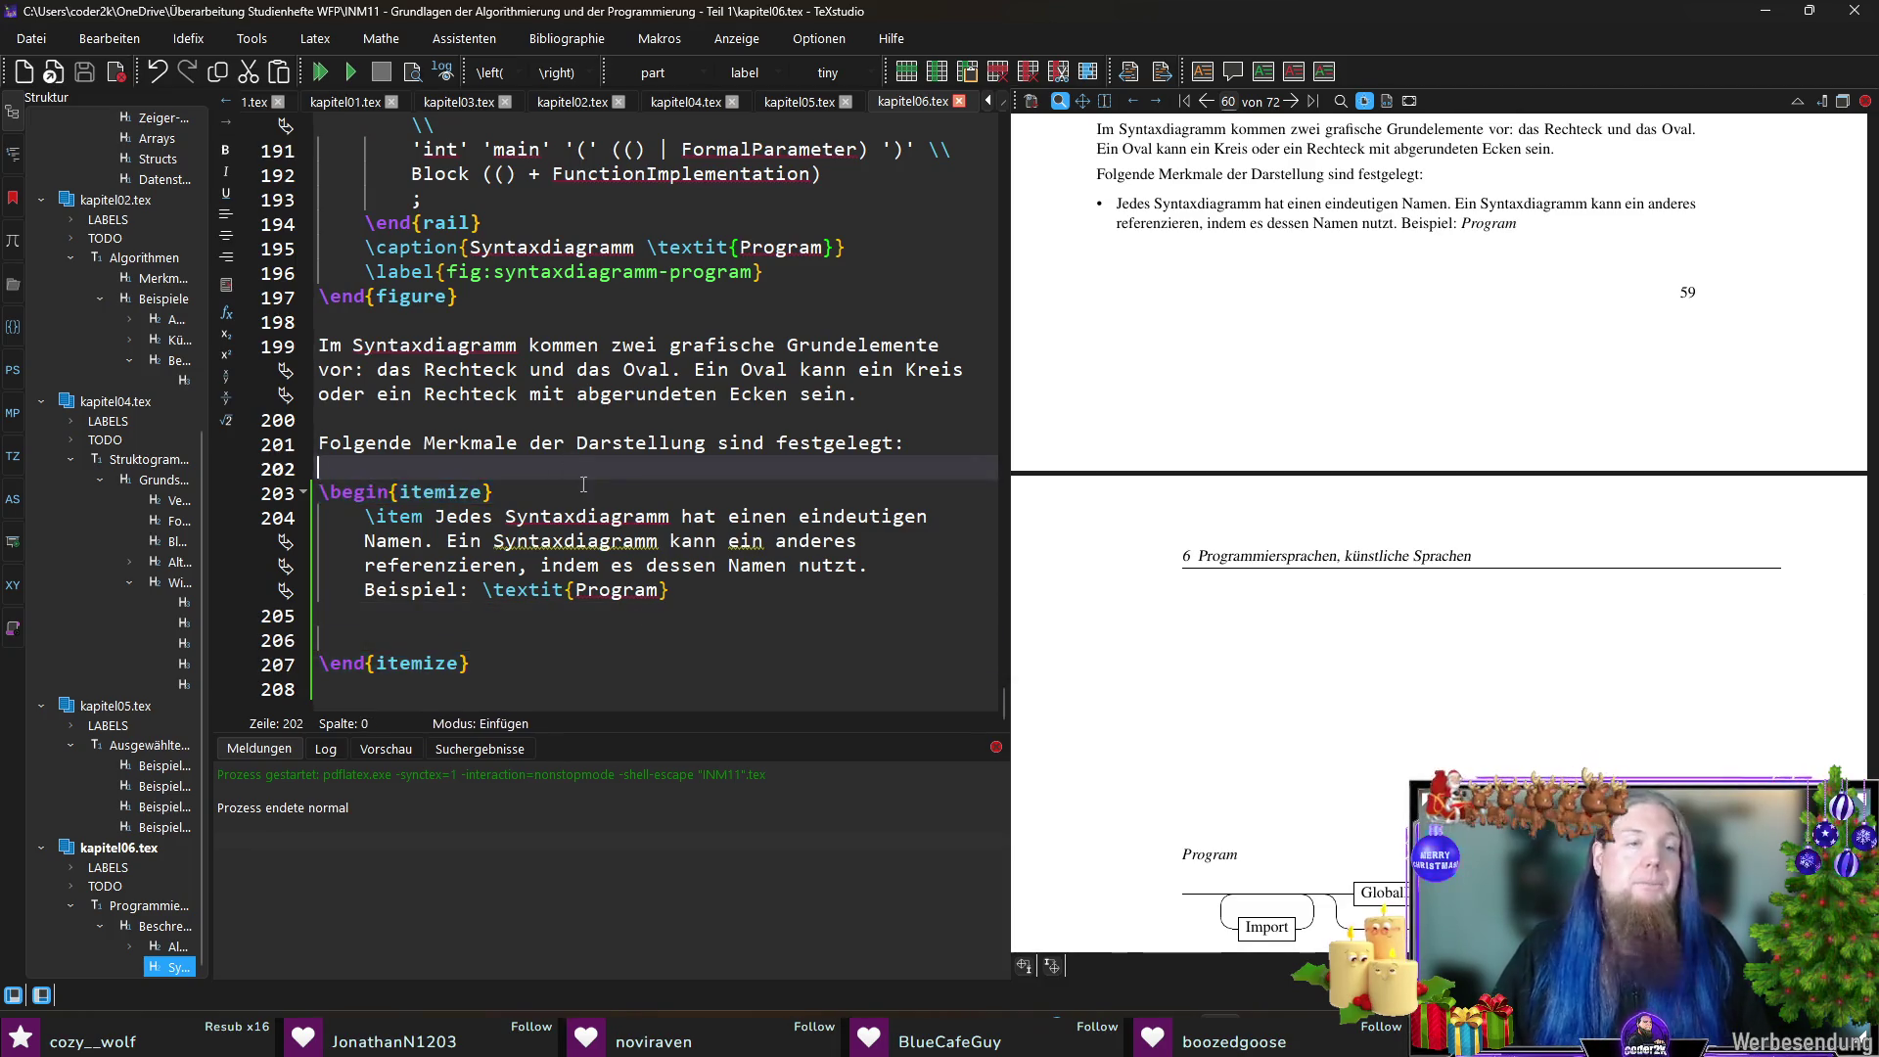
{"action": "left_click", "coordinate": [587, 636]}
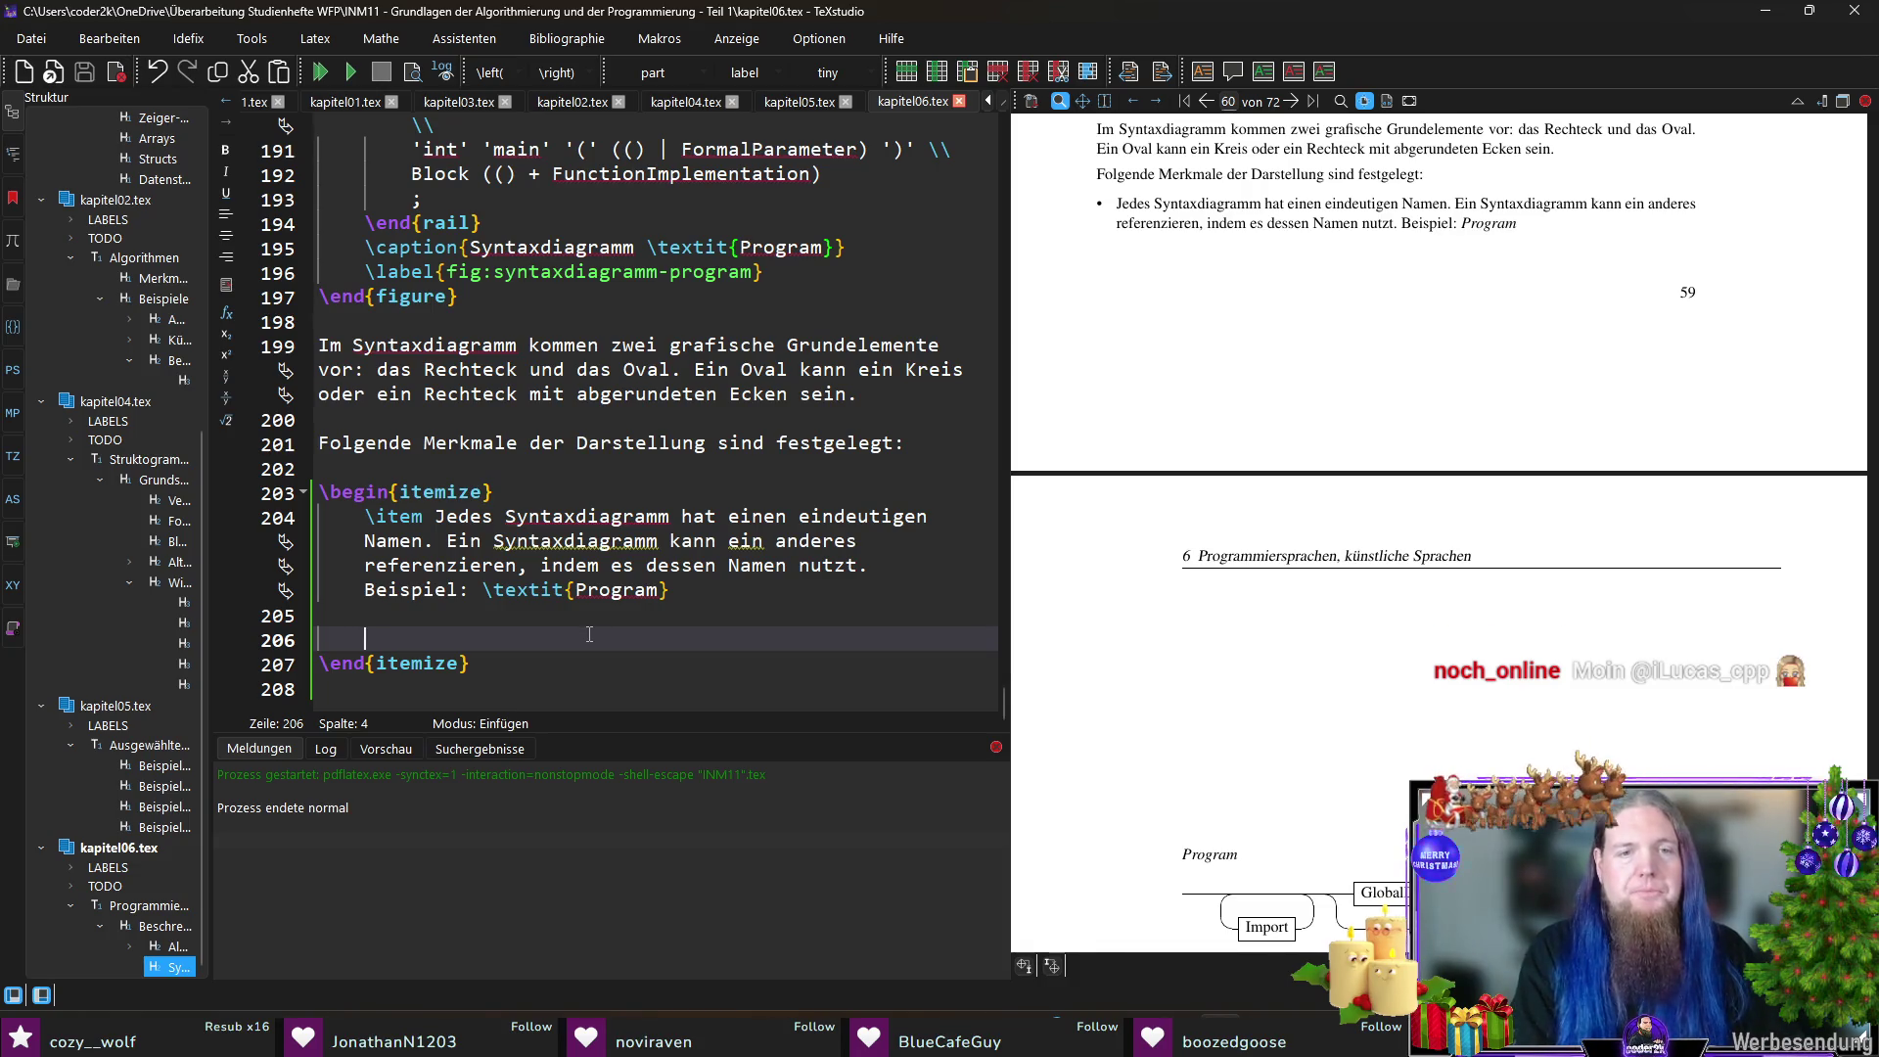
- Add item 'Jedes Rechteck ist mit einem Namen eines Syntaxdiagramms beschriftet.' and '(siehe nächster Punkt)' to the first
{"action": "type", "text": "\\item"}
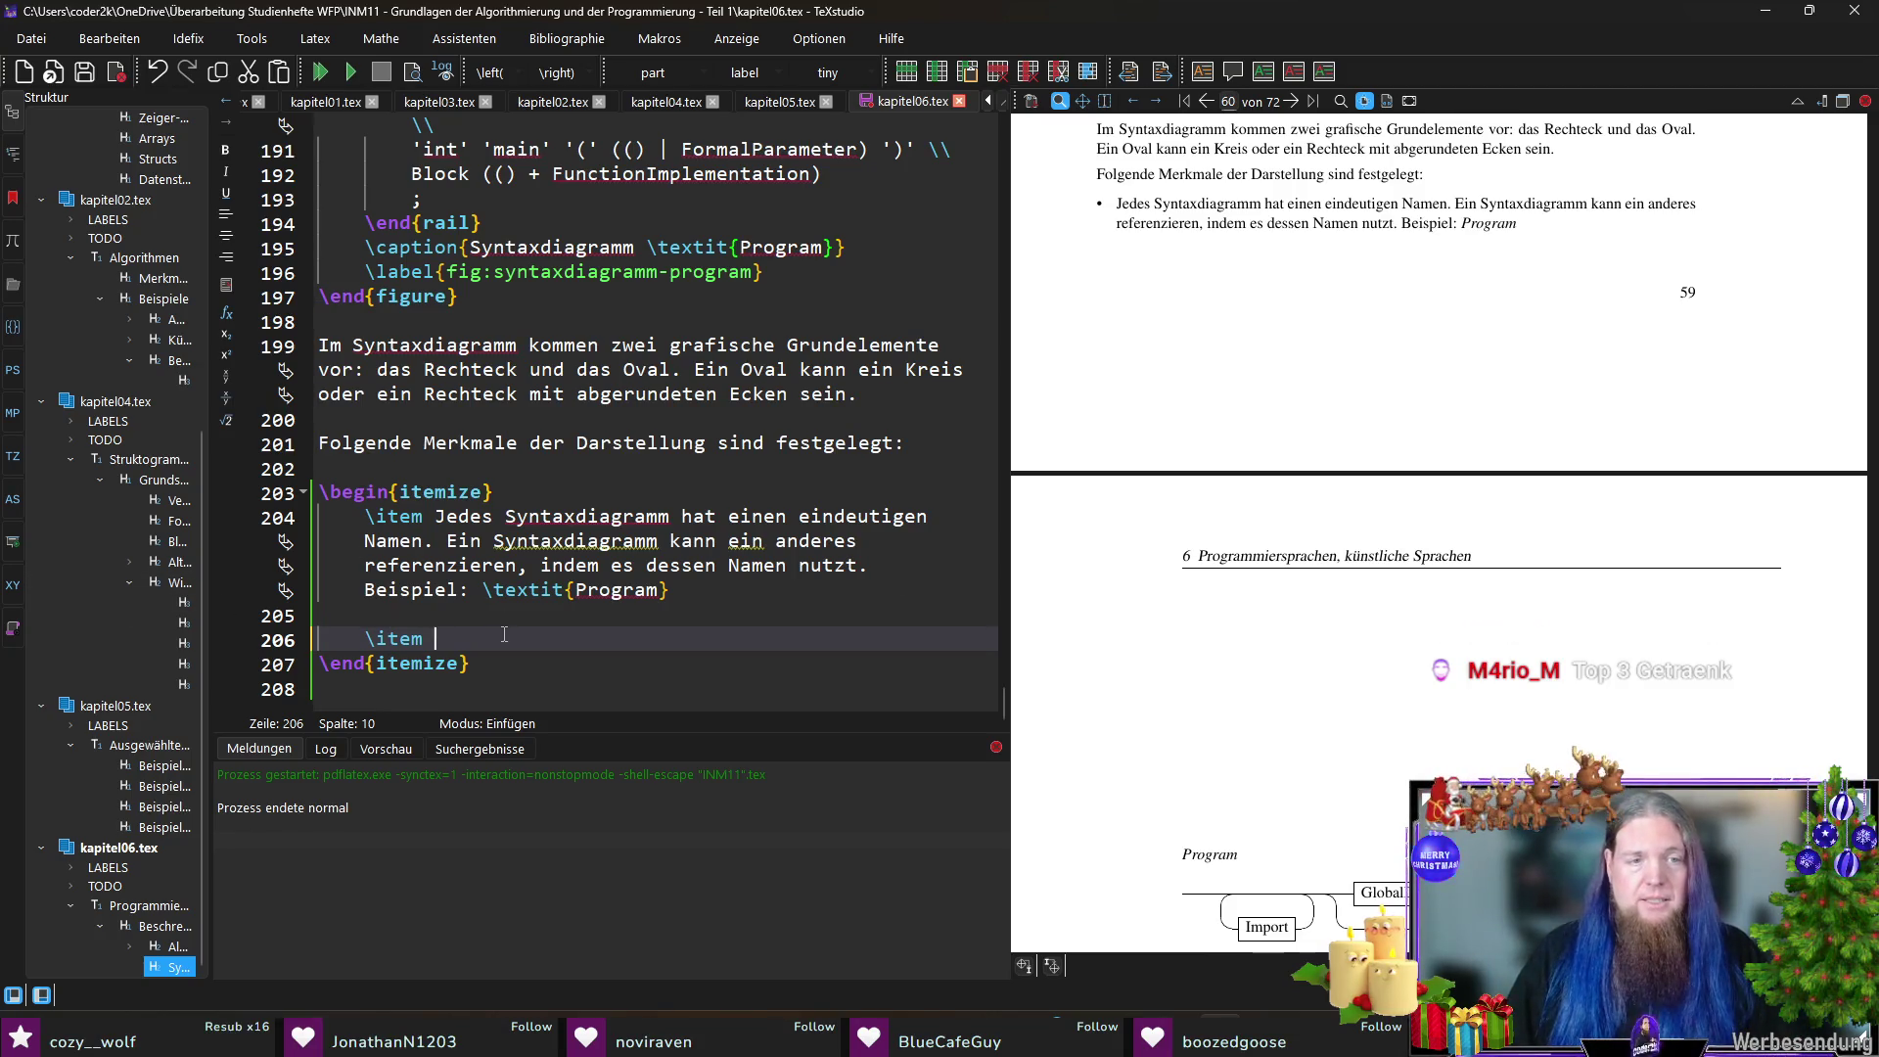
{"action": "type", "text": "Jedes Rechteck "}
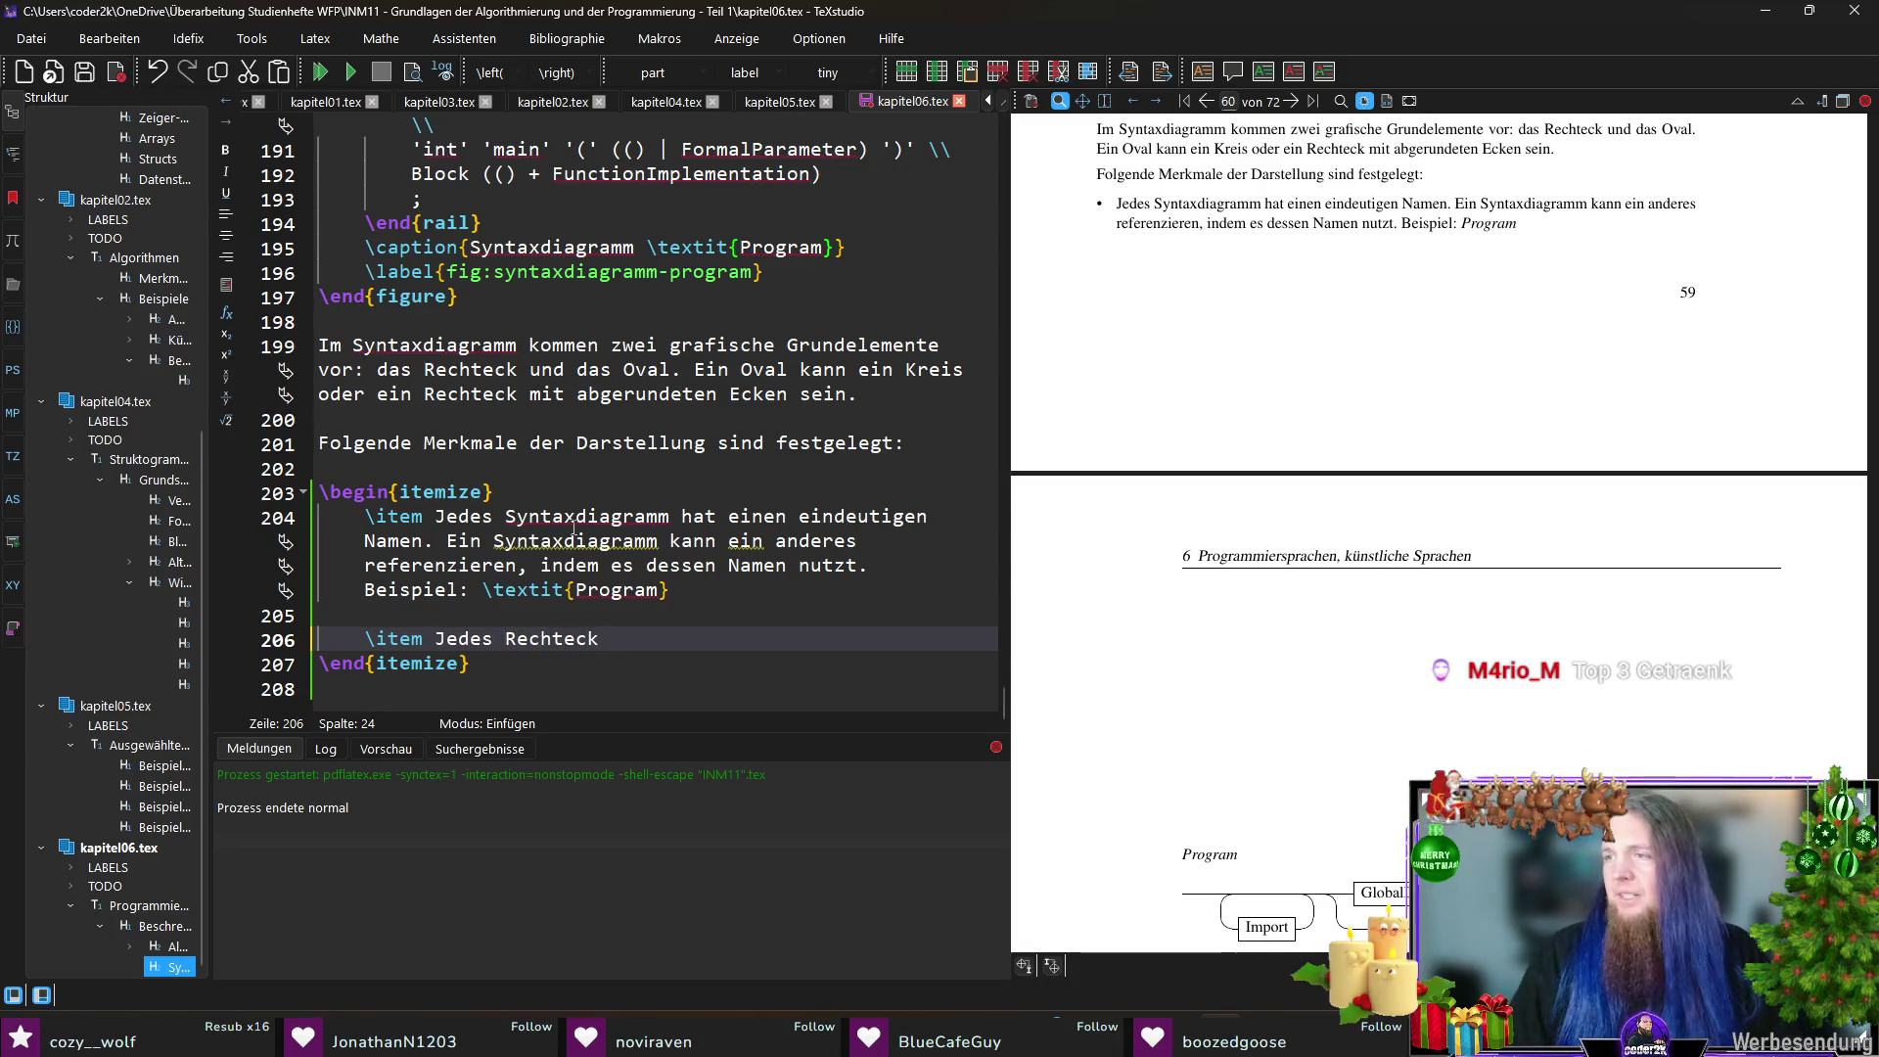
{"action": "type", "text": "ist mit e"}
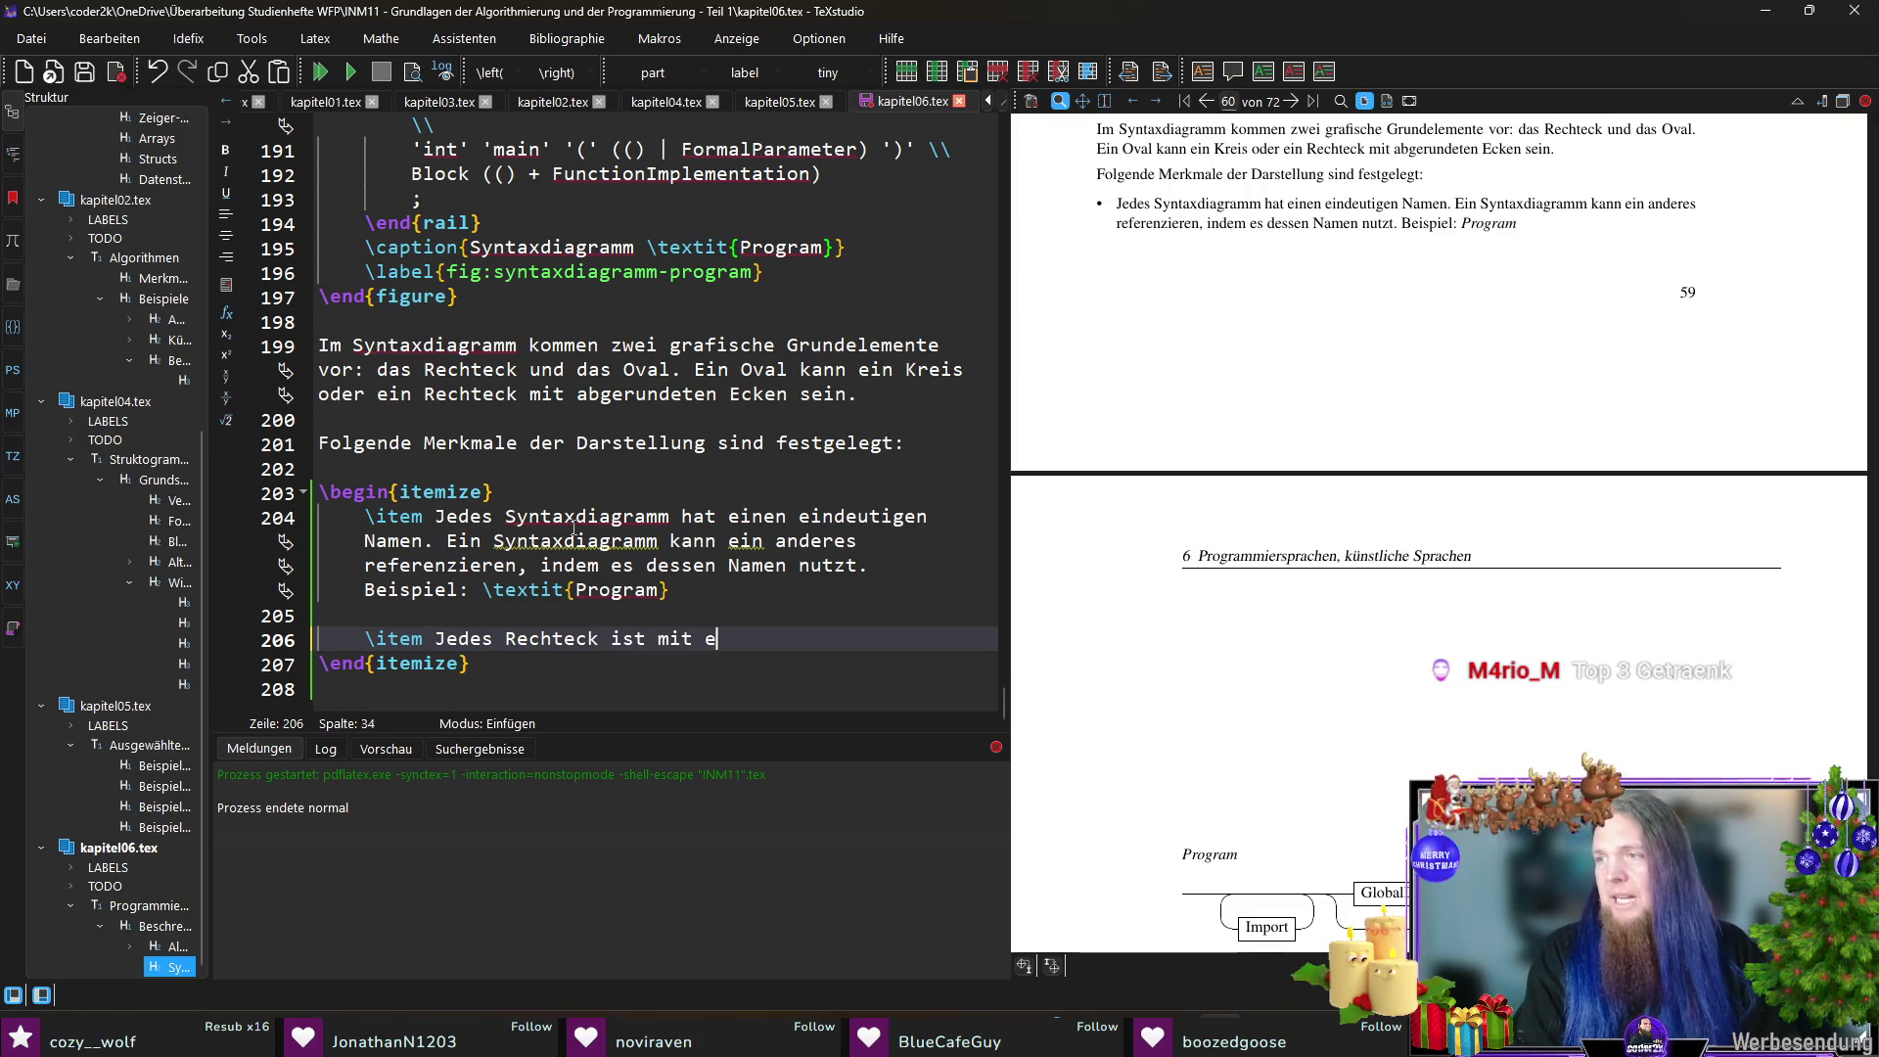
{"action": "type", "text": "inem Namen eine"}
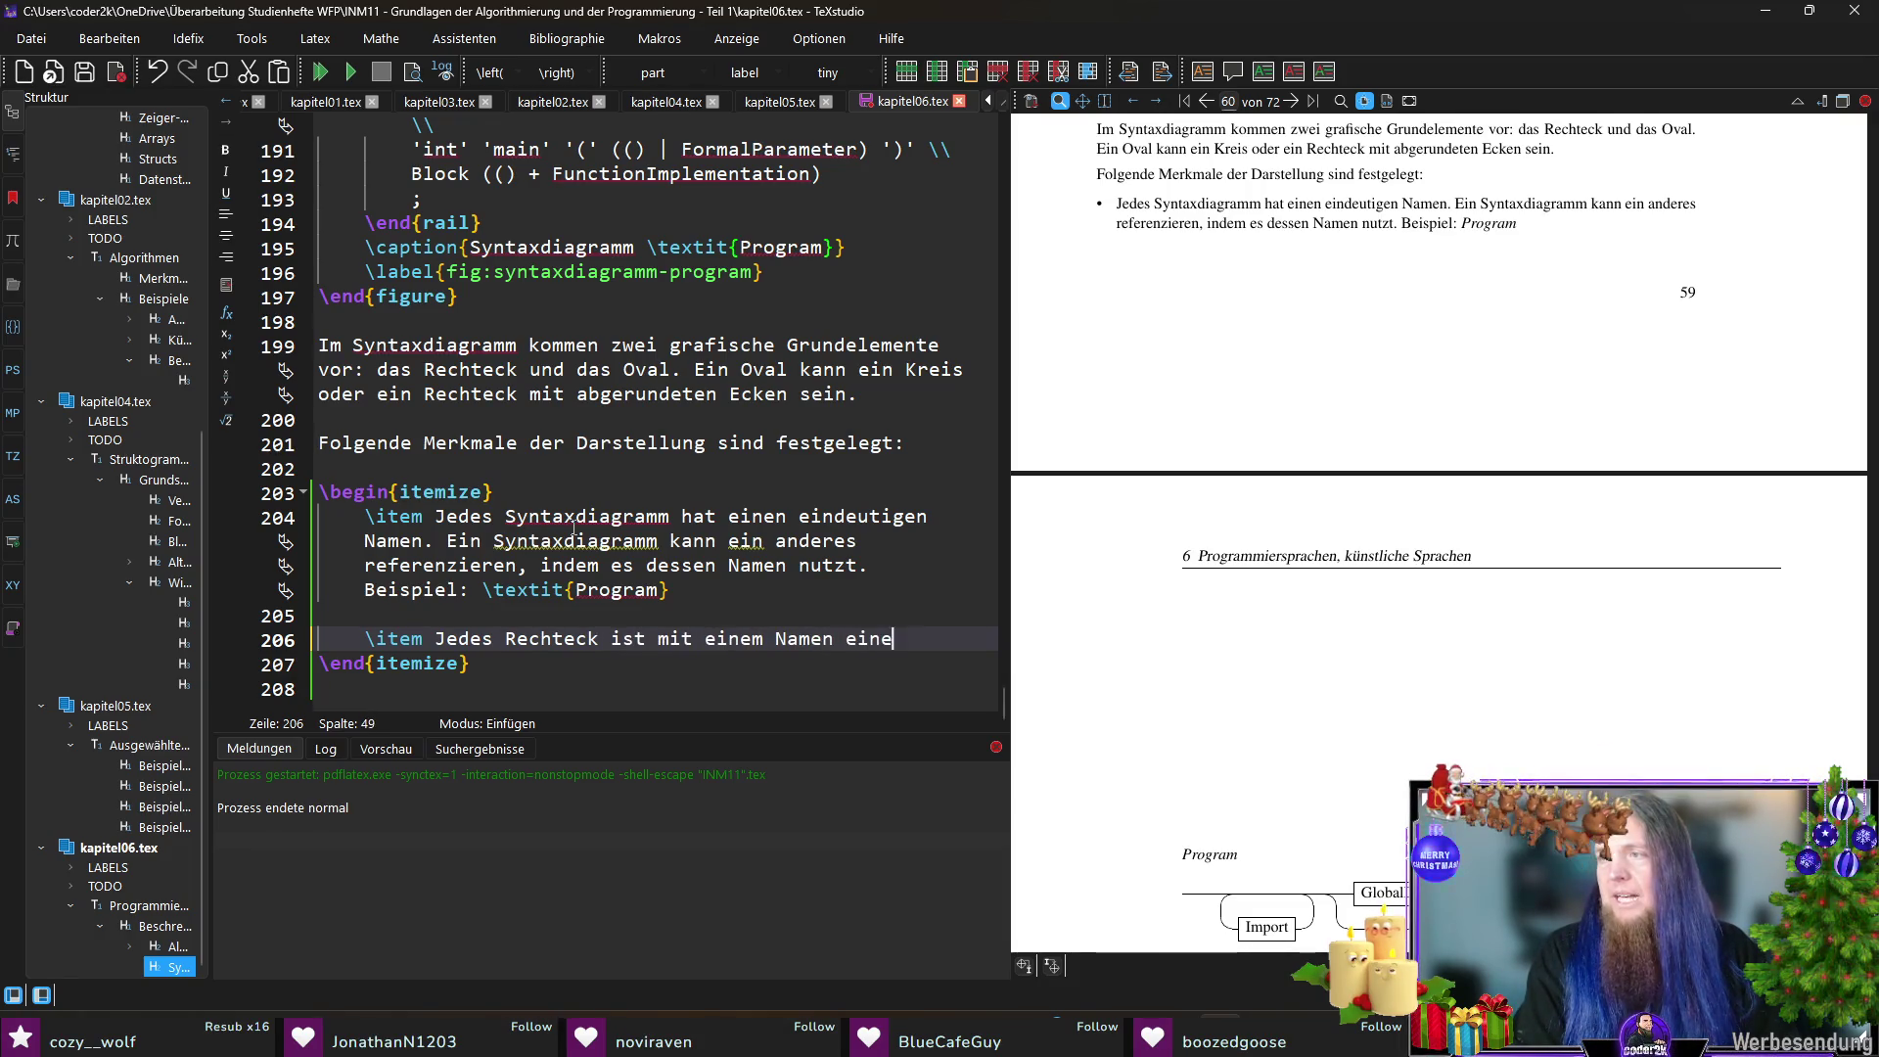
{"action": "type", "text": "s Syntaxdiagramms beschriftet"}
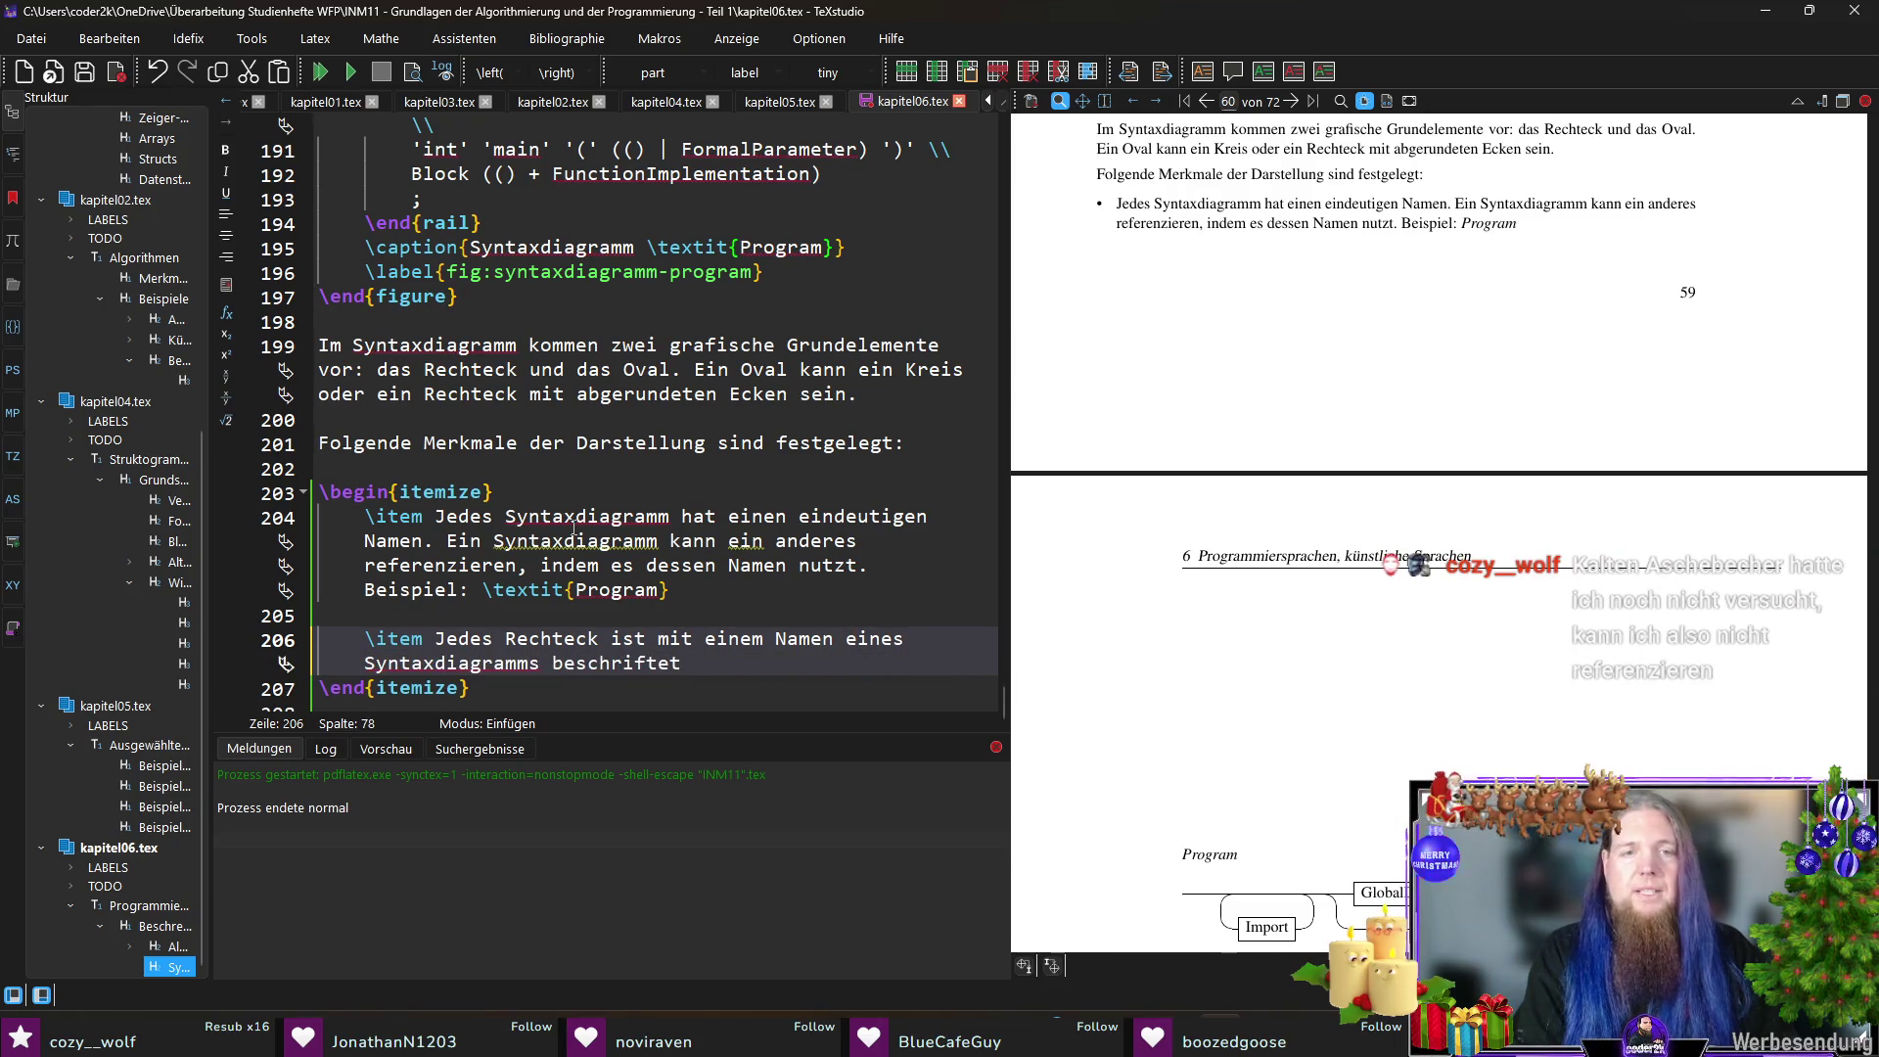
{"action": "type", "text": "."}
{"action": "key", "text": "Up"}
{"action": "key", "text": "Up"}
{"action": "key", "text": "Up"}
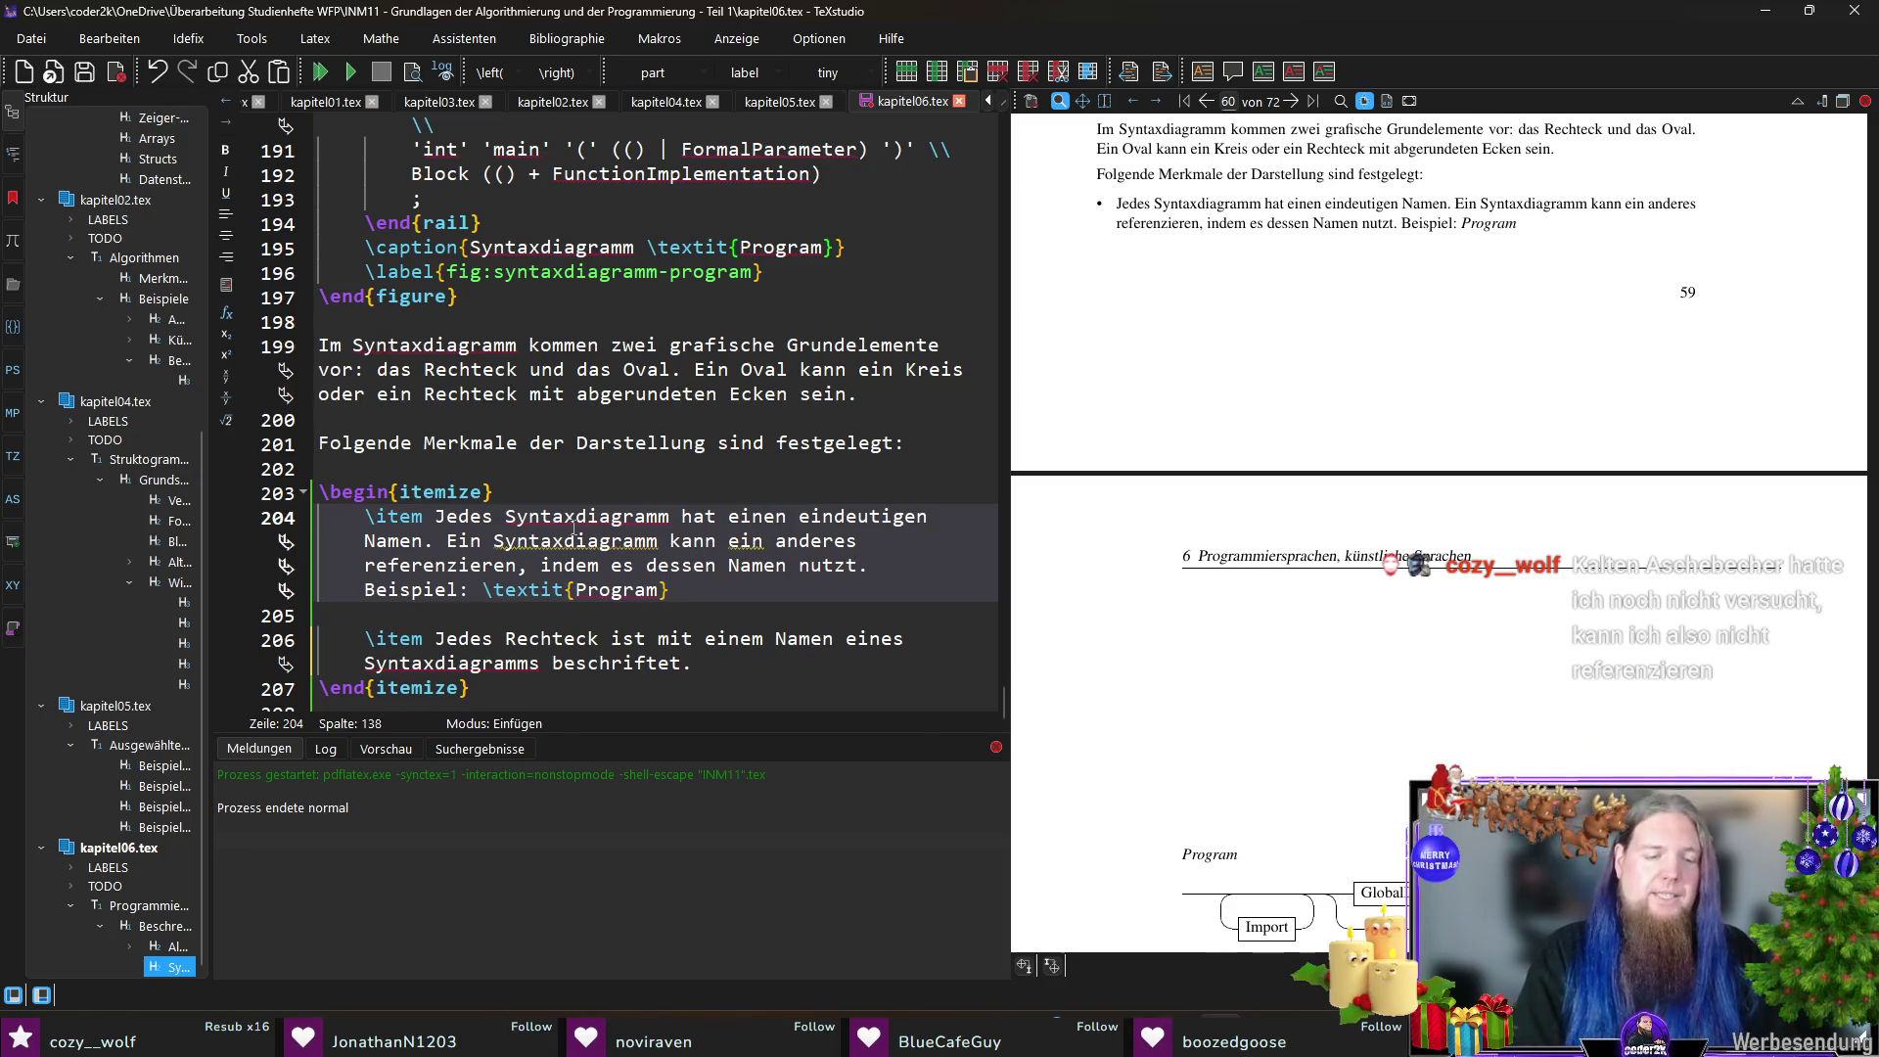
{"action": "type", "text": "(siehe näc"}
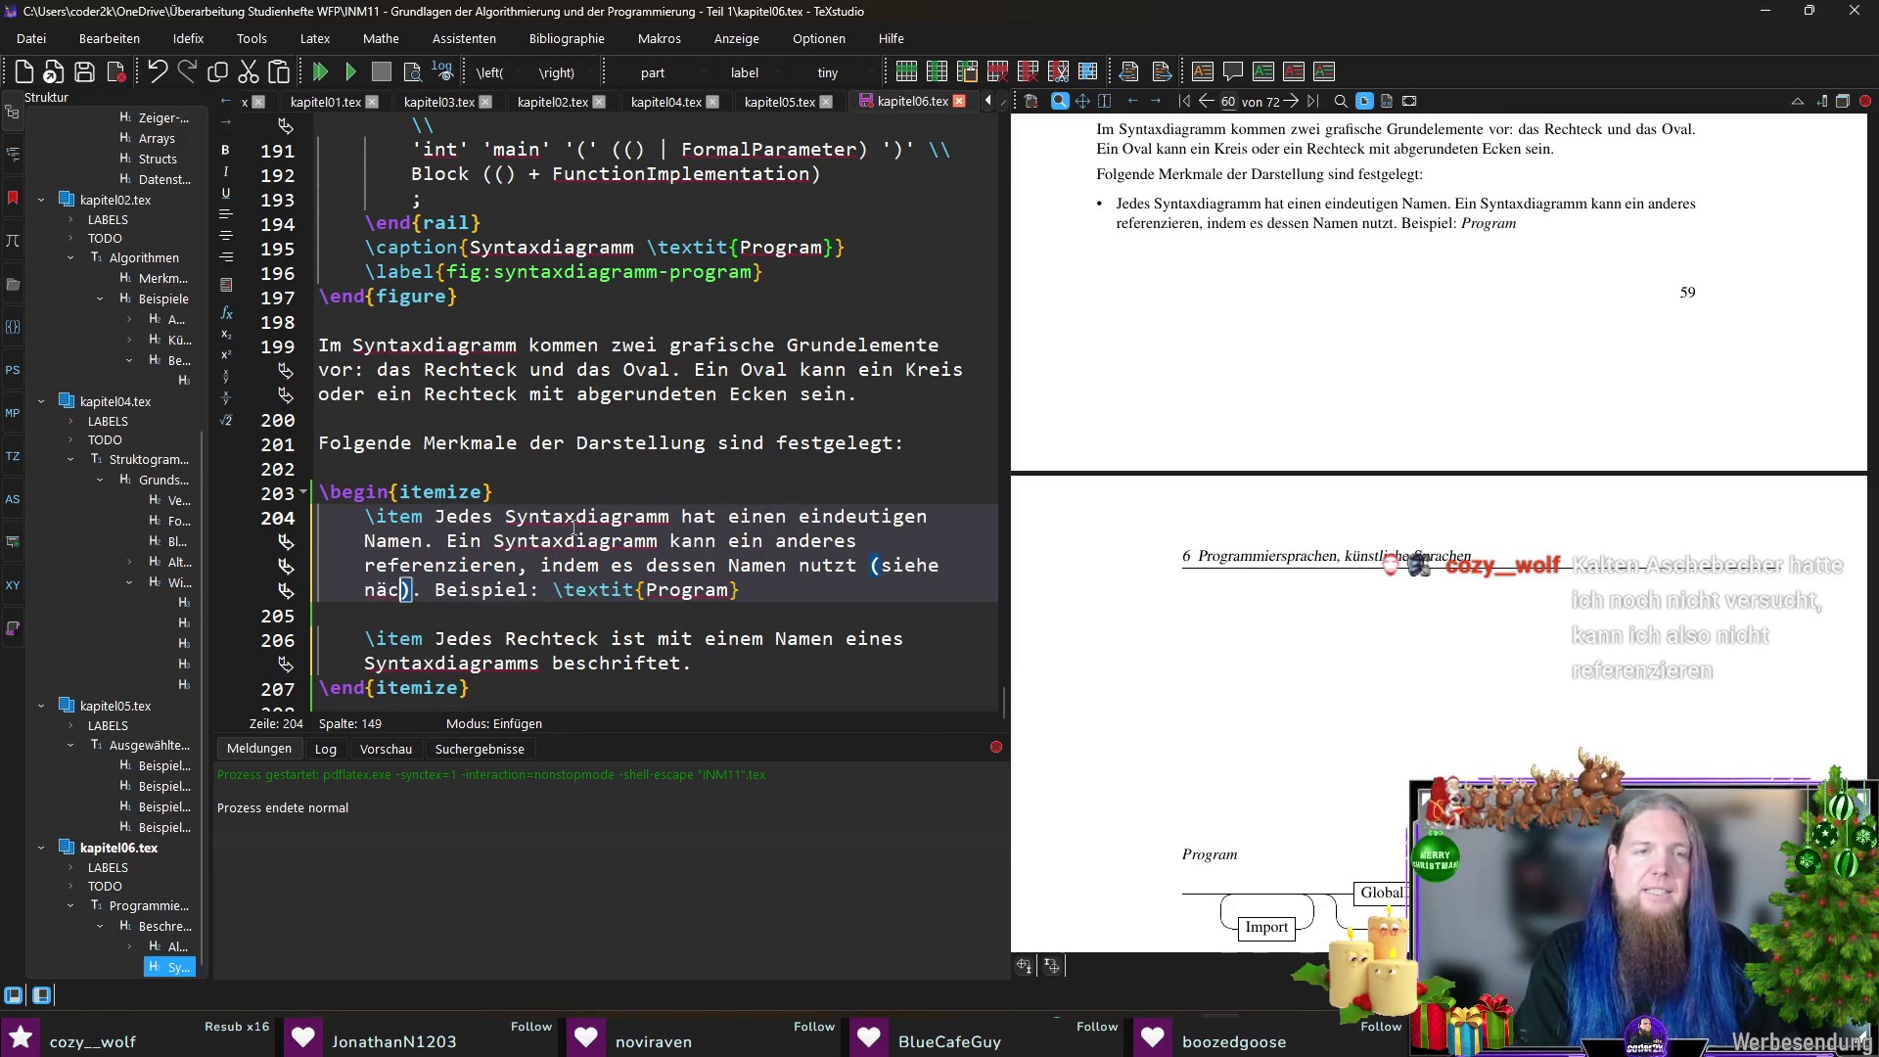
{"action": "type", "text": "hster Punkt"}
{"action": "key", "text": "Down"}
{"action": "key", "text": "Down"}
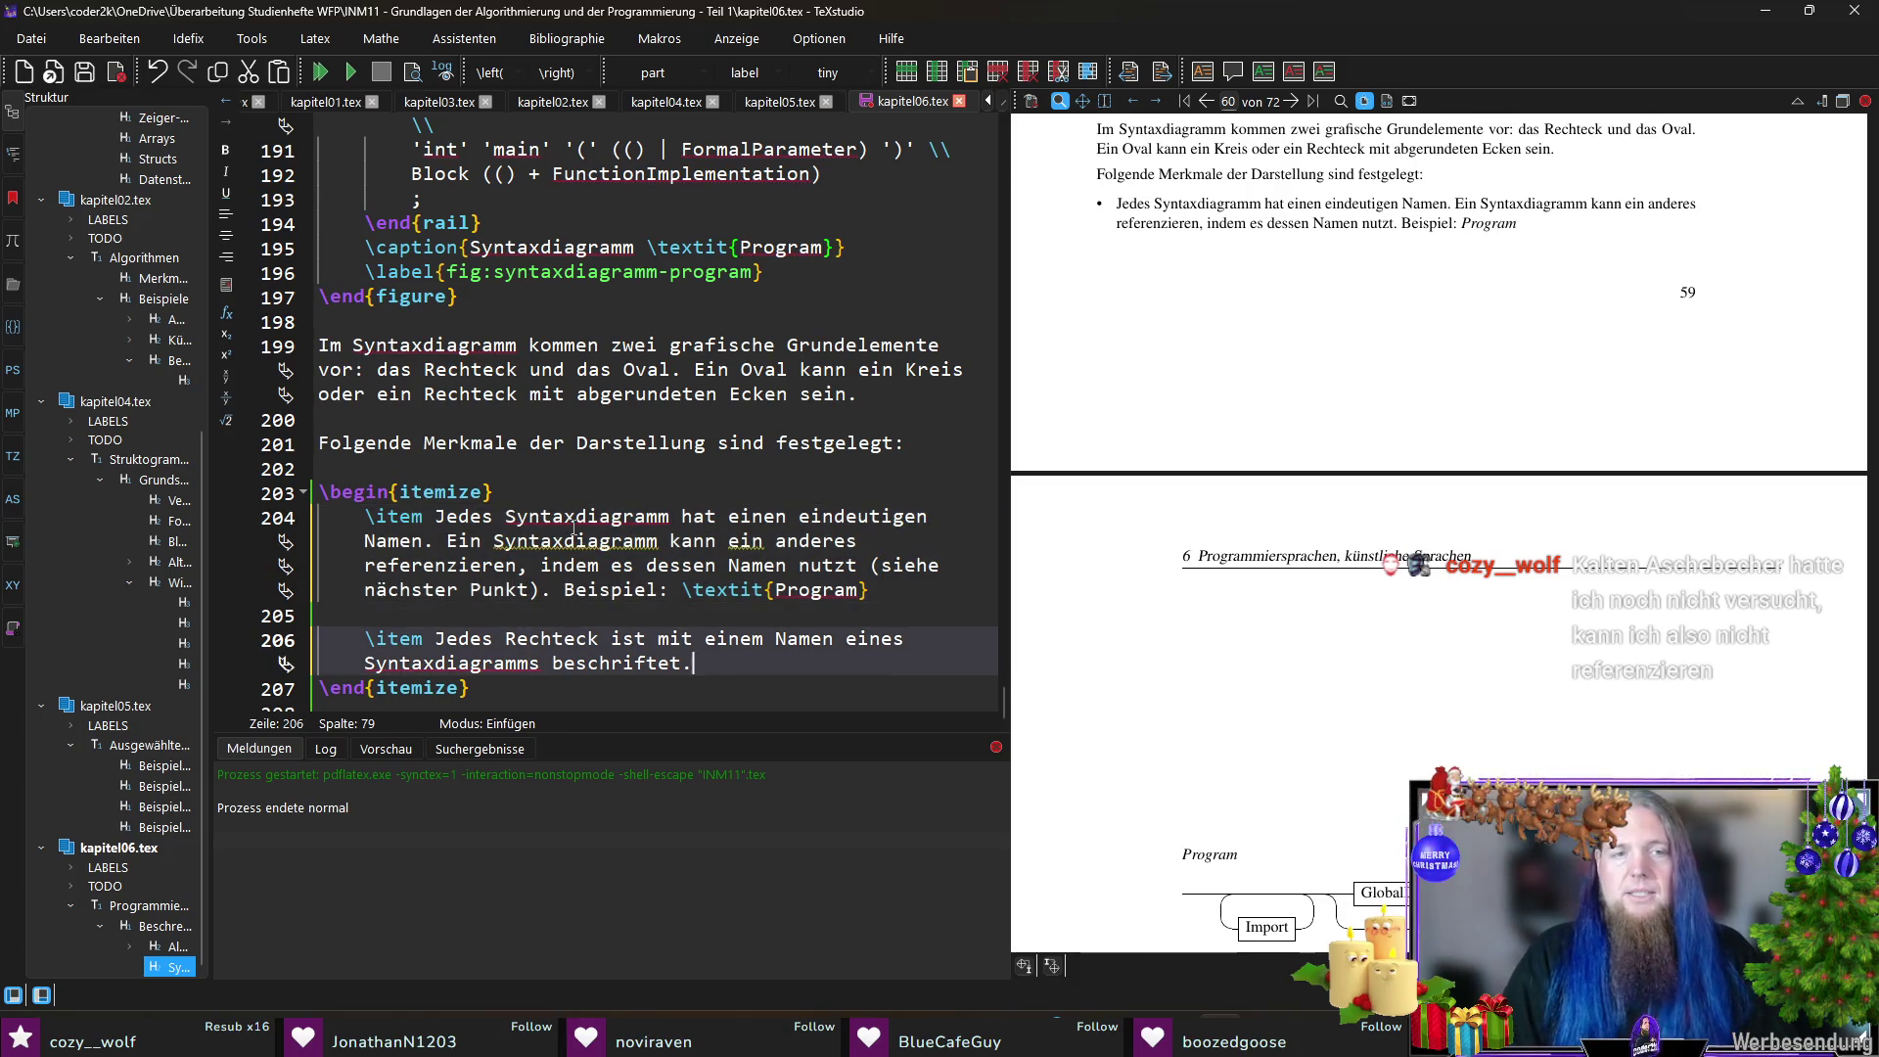
- Append 'Beispiel: \textit{Block}, es wird auf ein Syntaxdiagramm mit dem Namen \textit{Block} verwiesen.'
{"action": "key", "text": "End"}
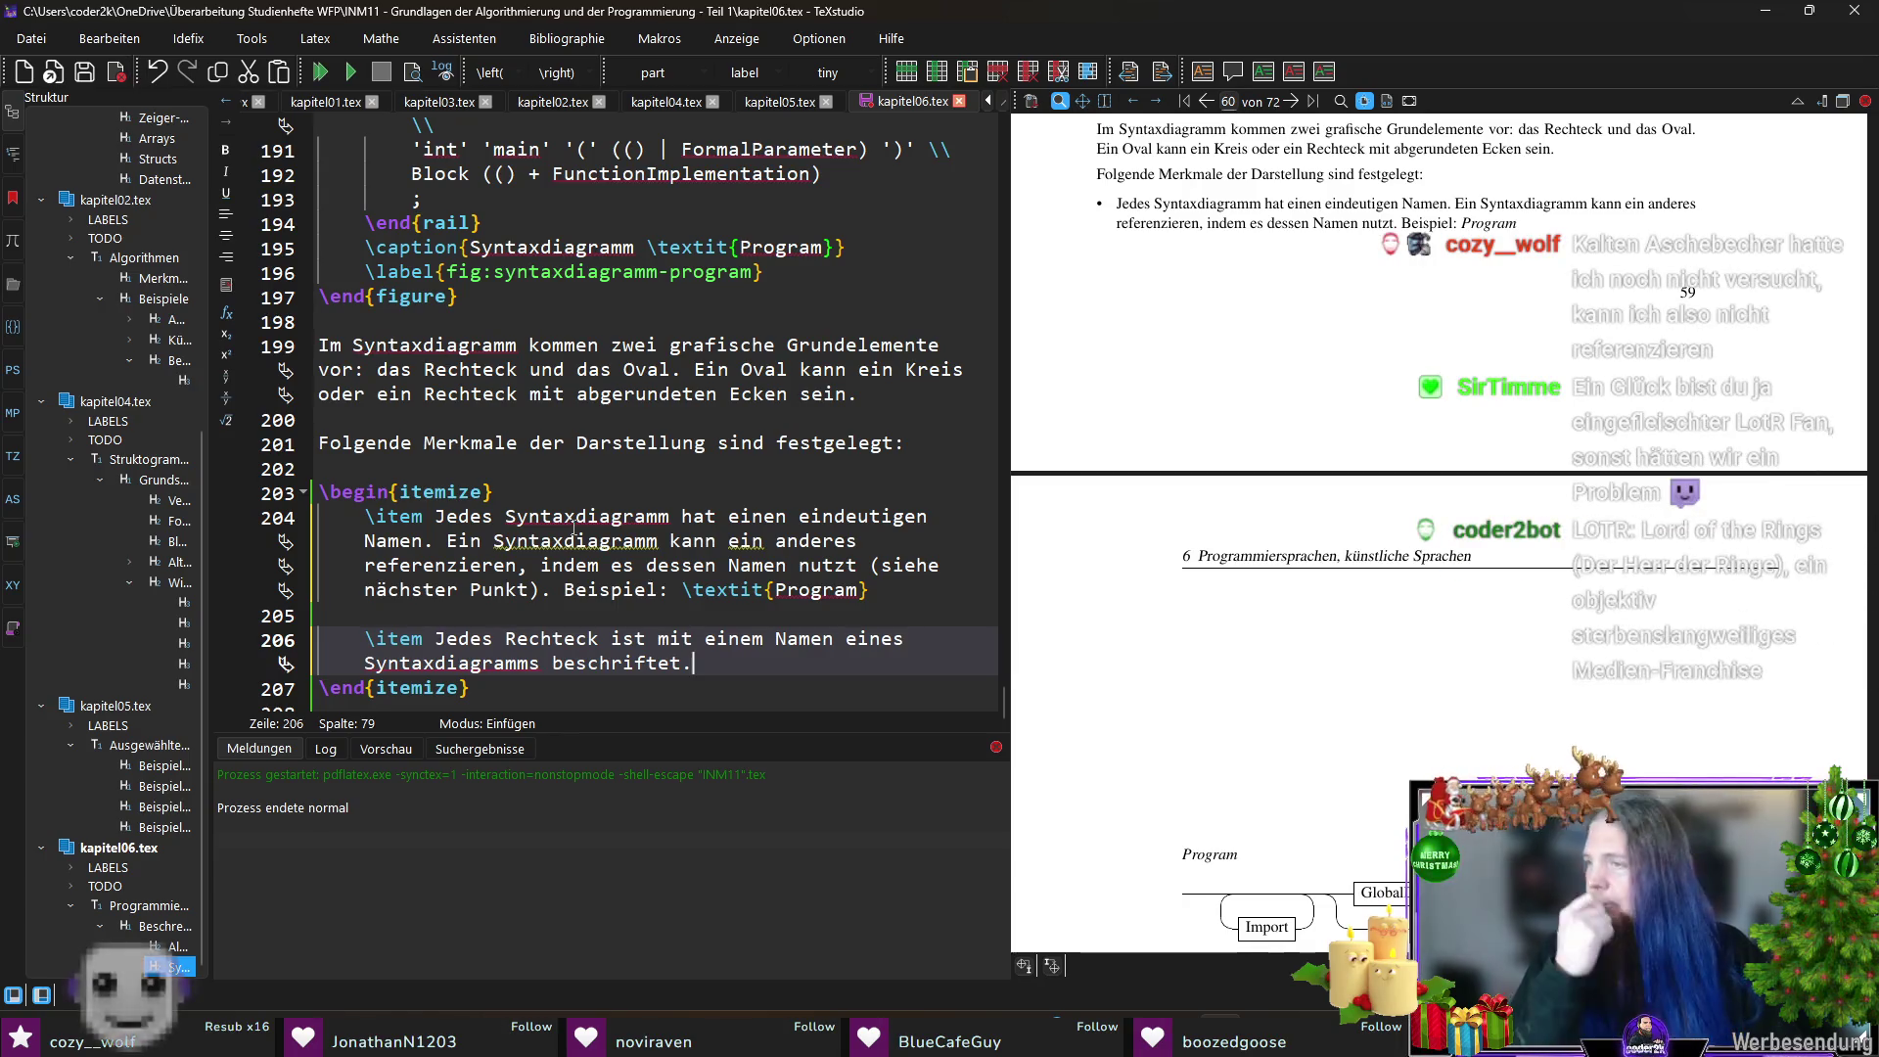
{"action": "type", "text": " Beispiel:"}
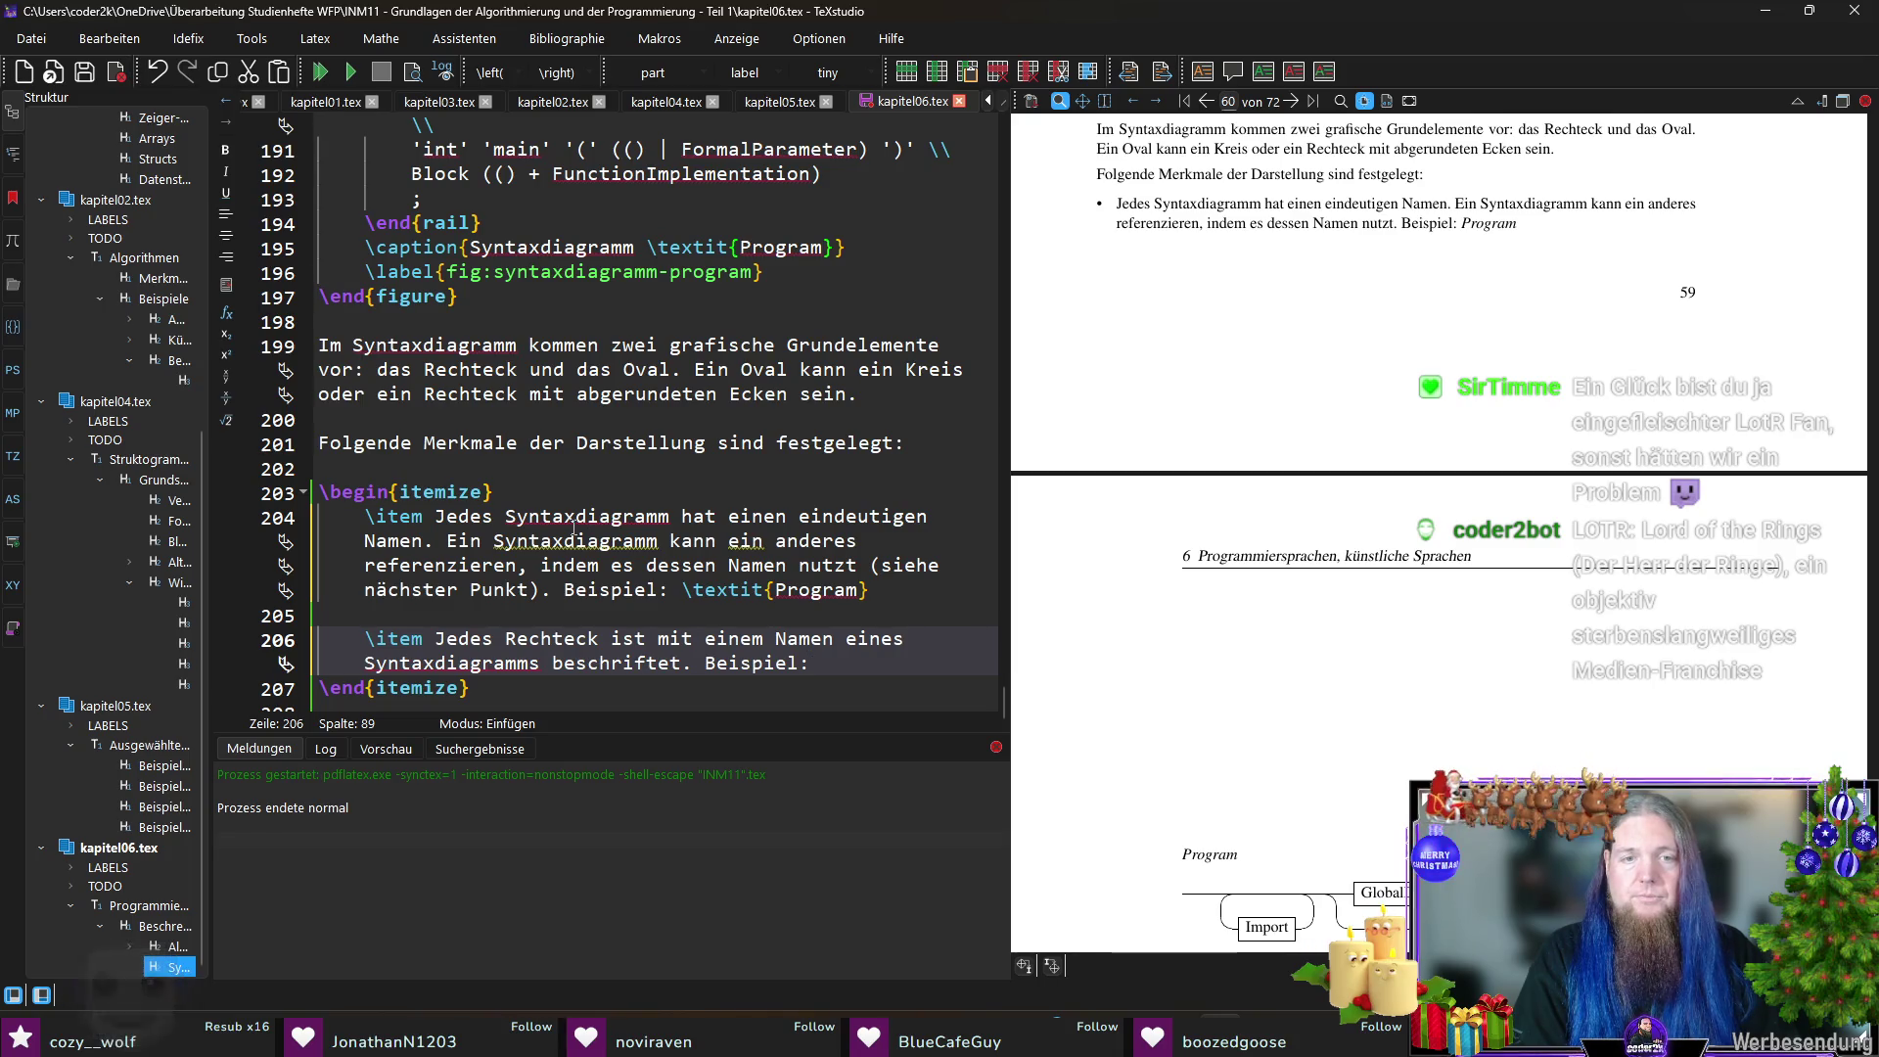
{"action": "type", "text": " \textit{Block"}
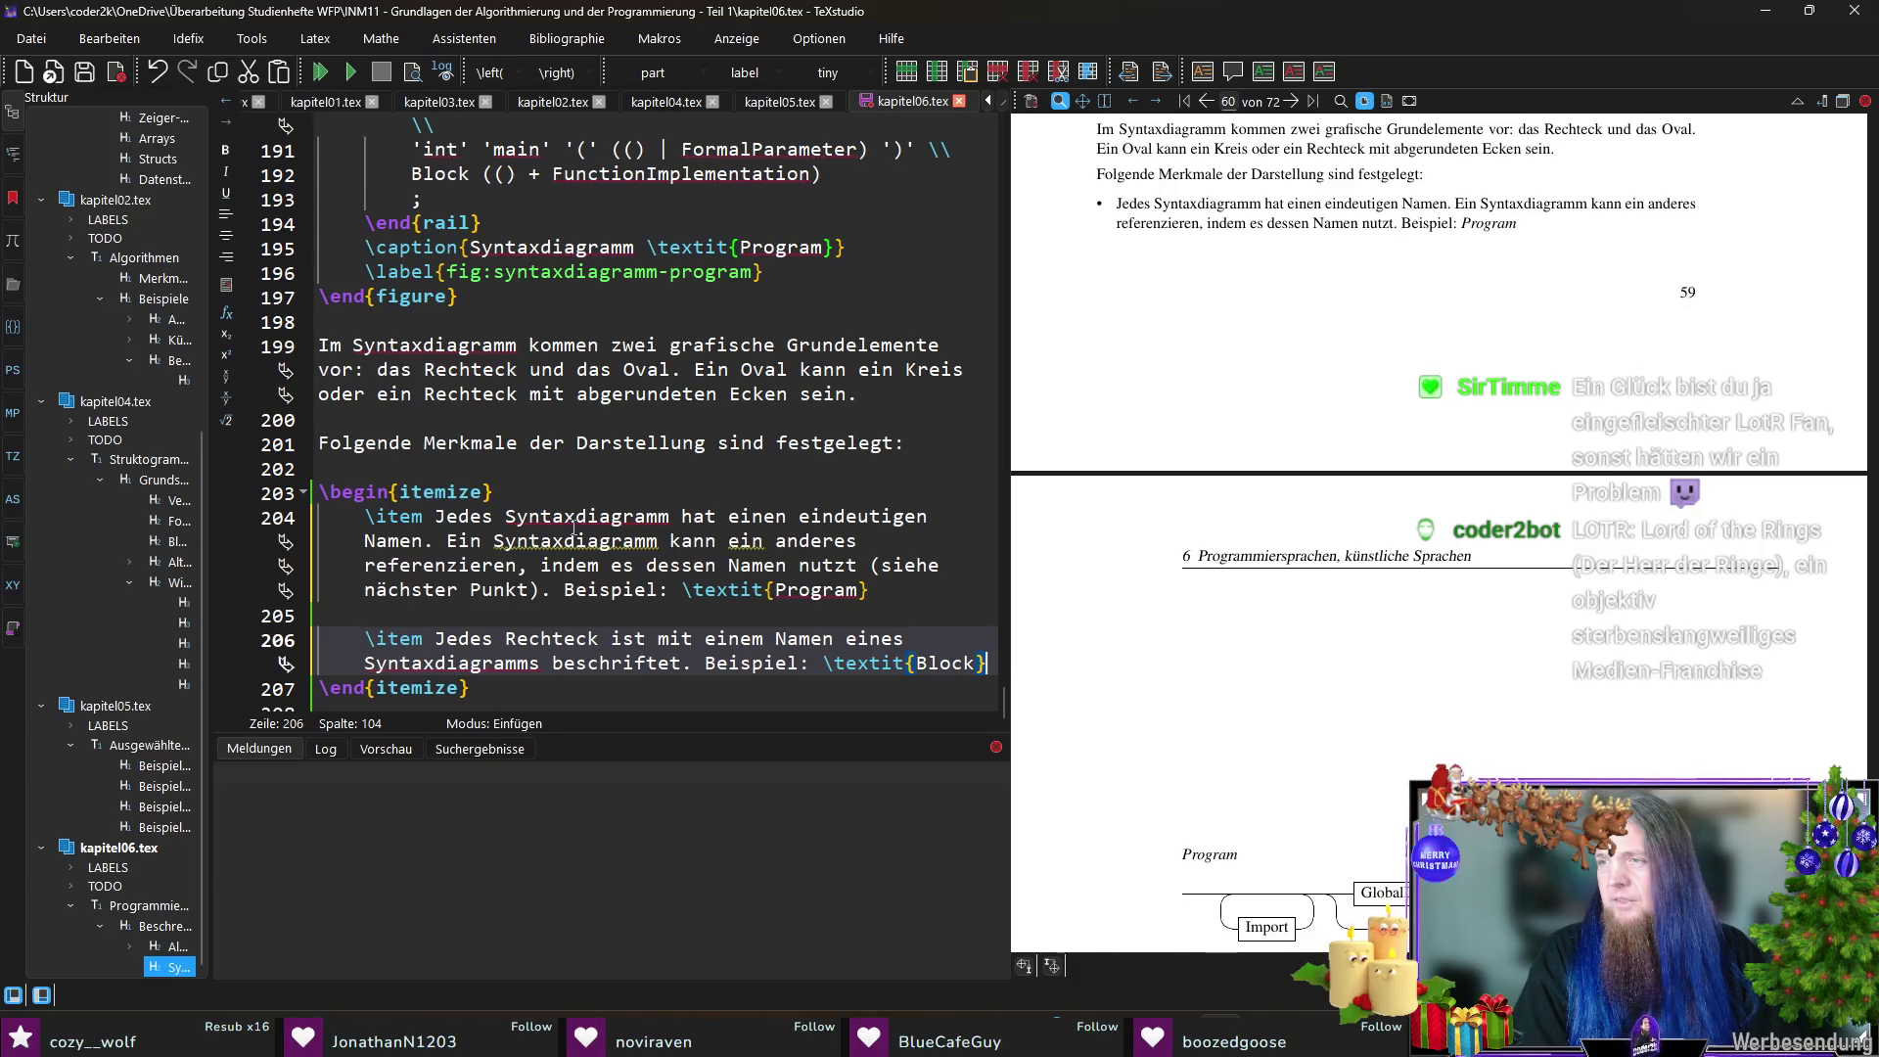
{"action": "type", "text": ", es wird auf "}
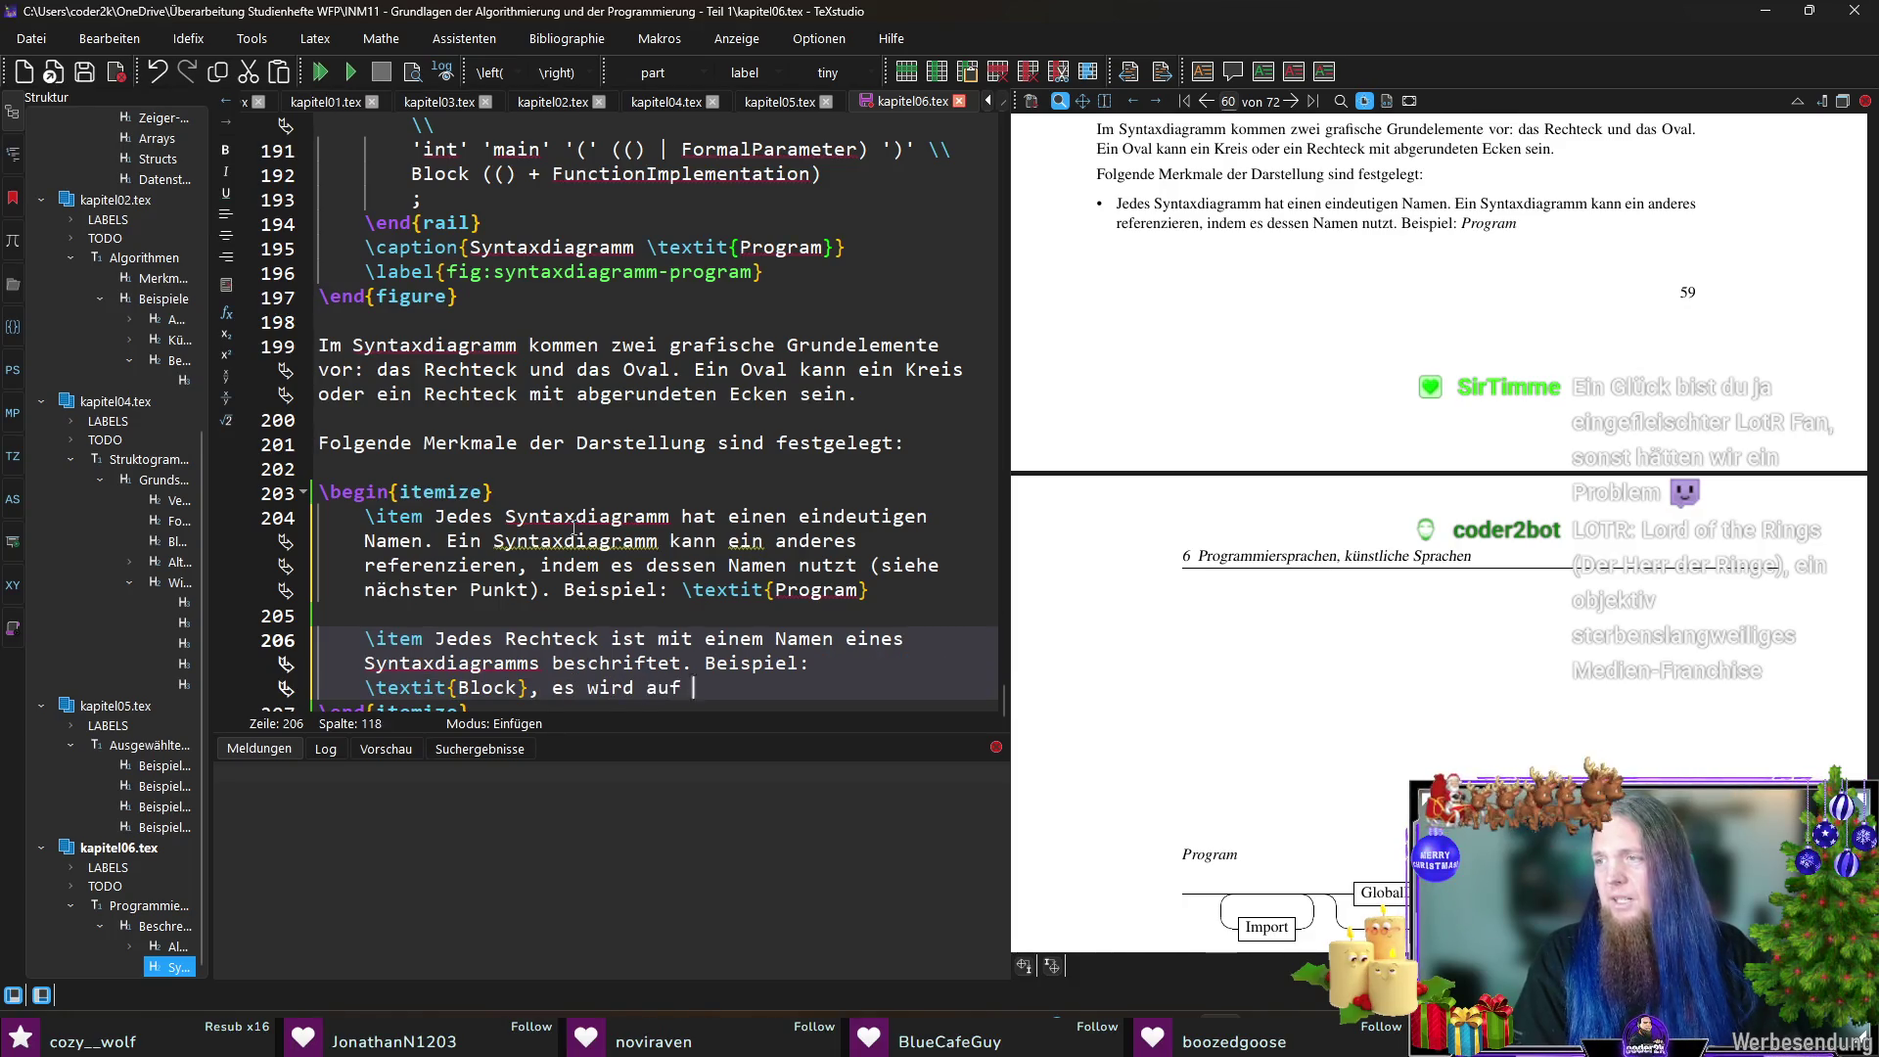
{"action": "type", "text": "ein Syntaxdiagr"}
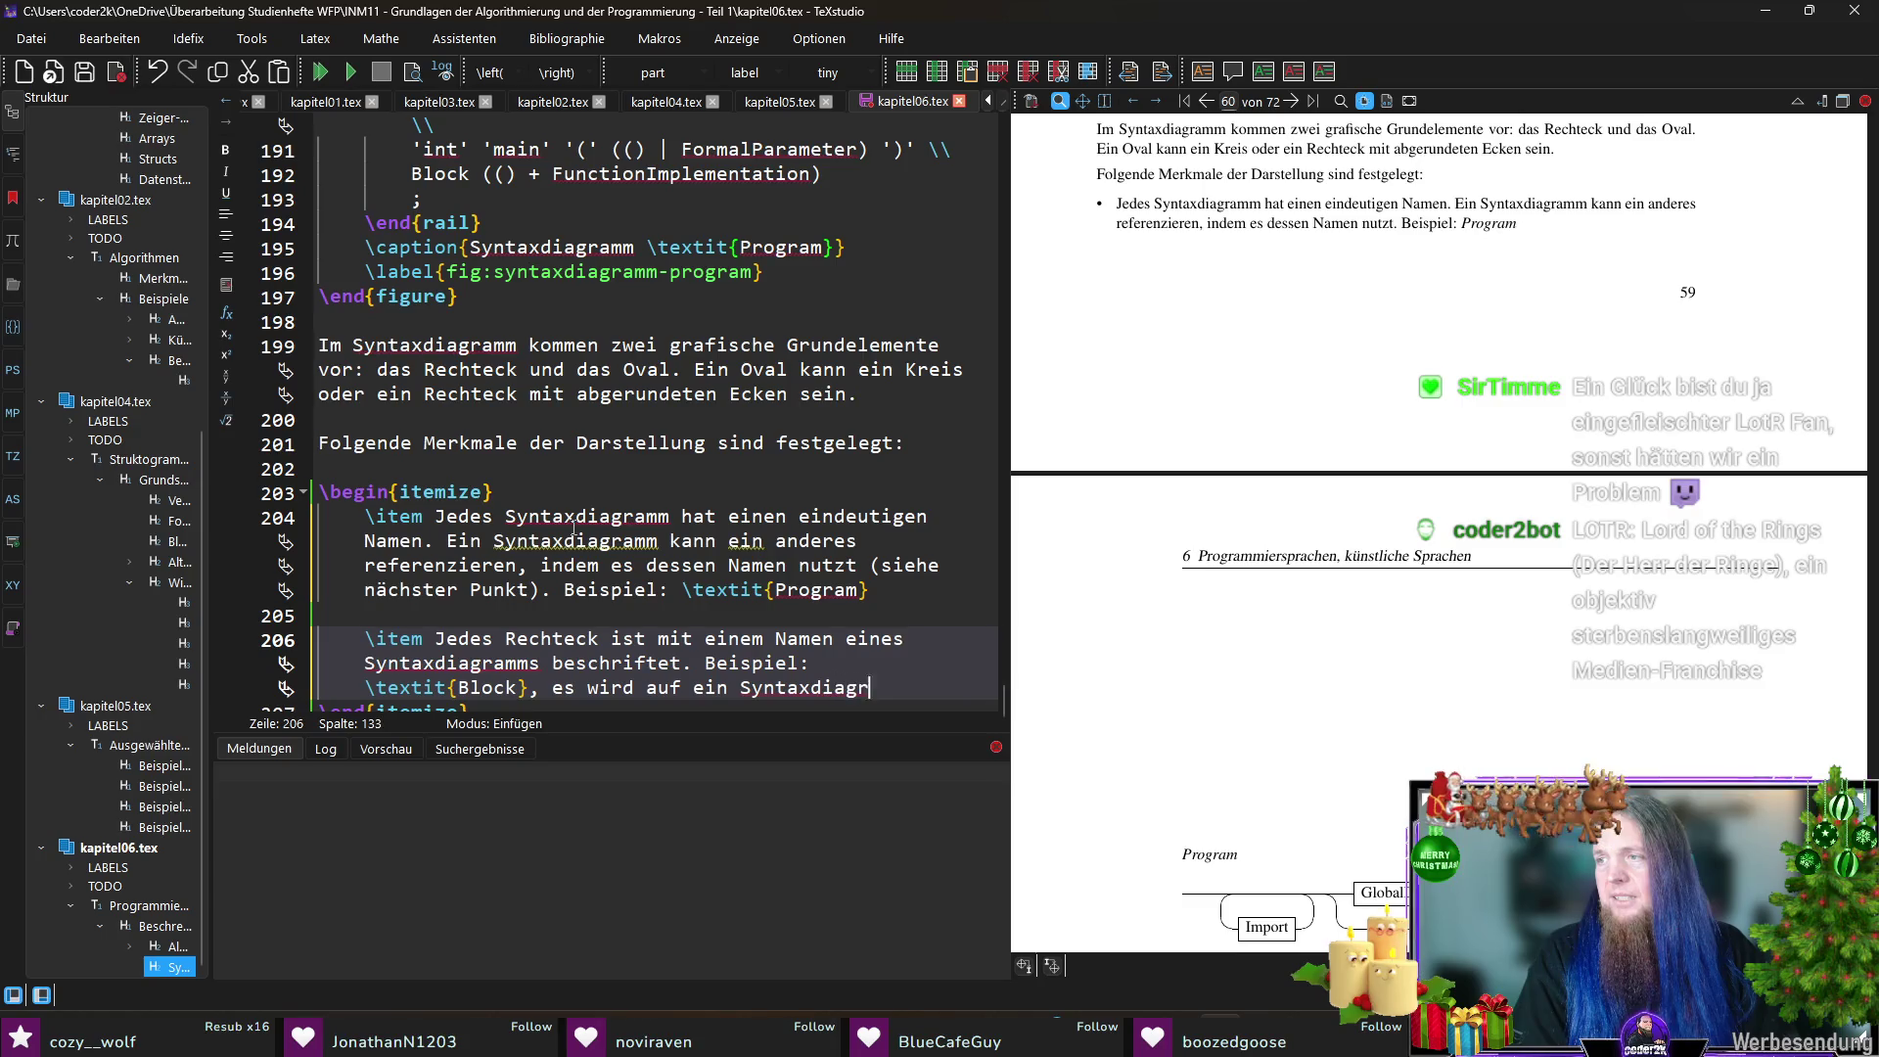
{"action": "type", "text": "amm mit dem Namen \t"}
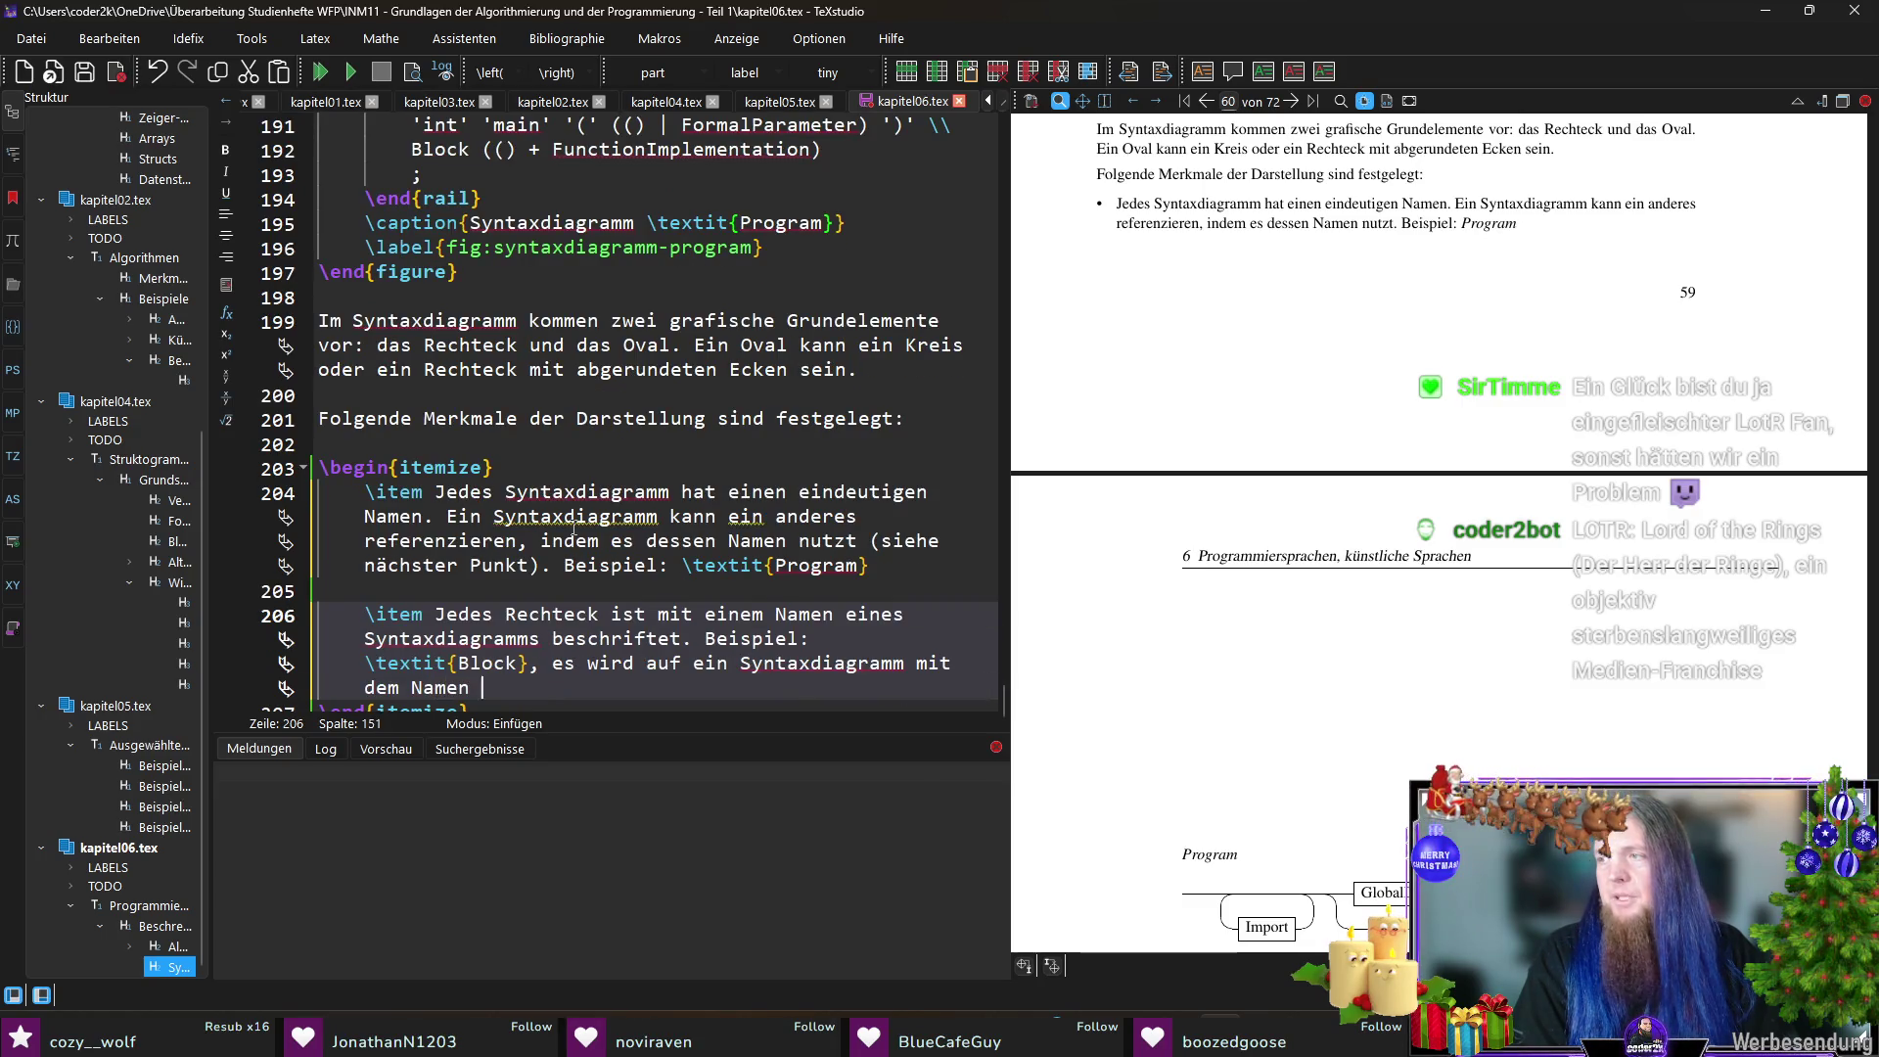
{"action": "type", "text": "extit{Block} verw"}
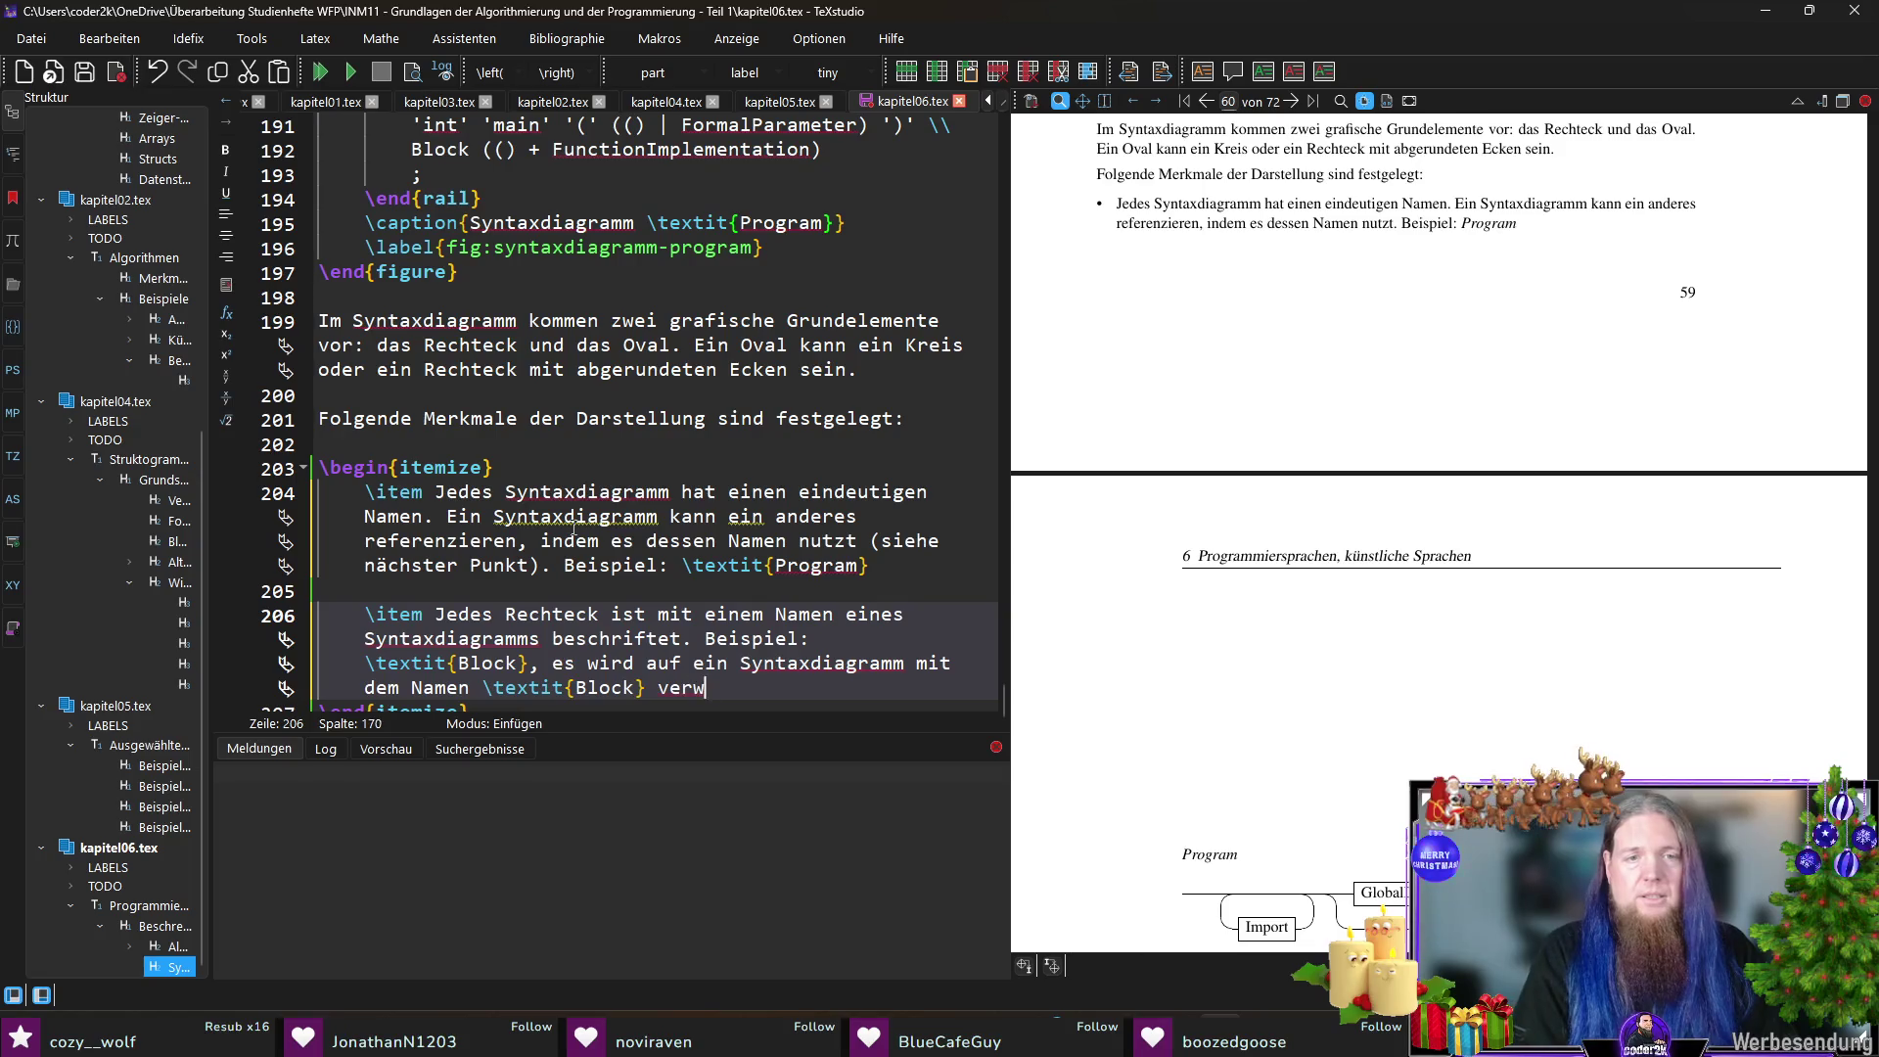
{"action": "type", "text": "iesen."}
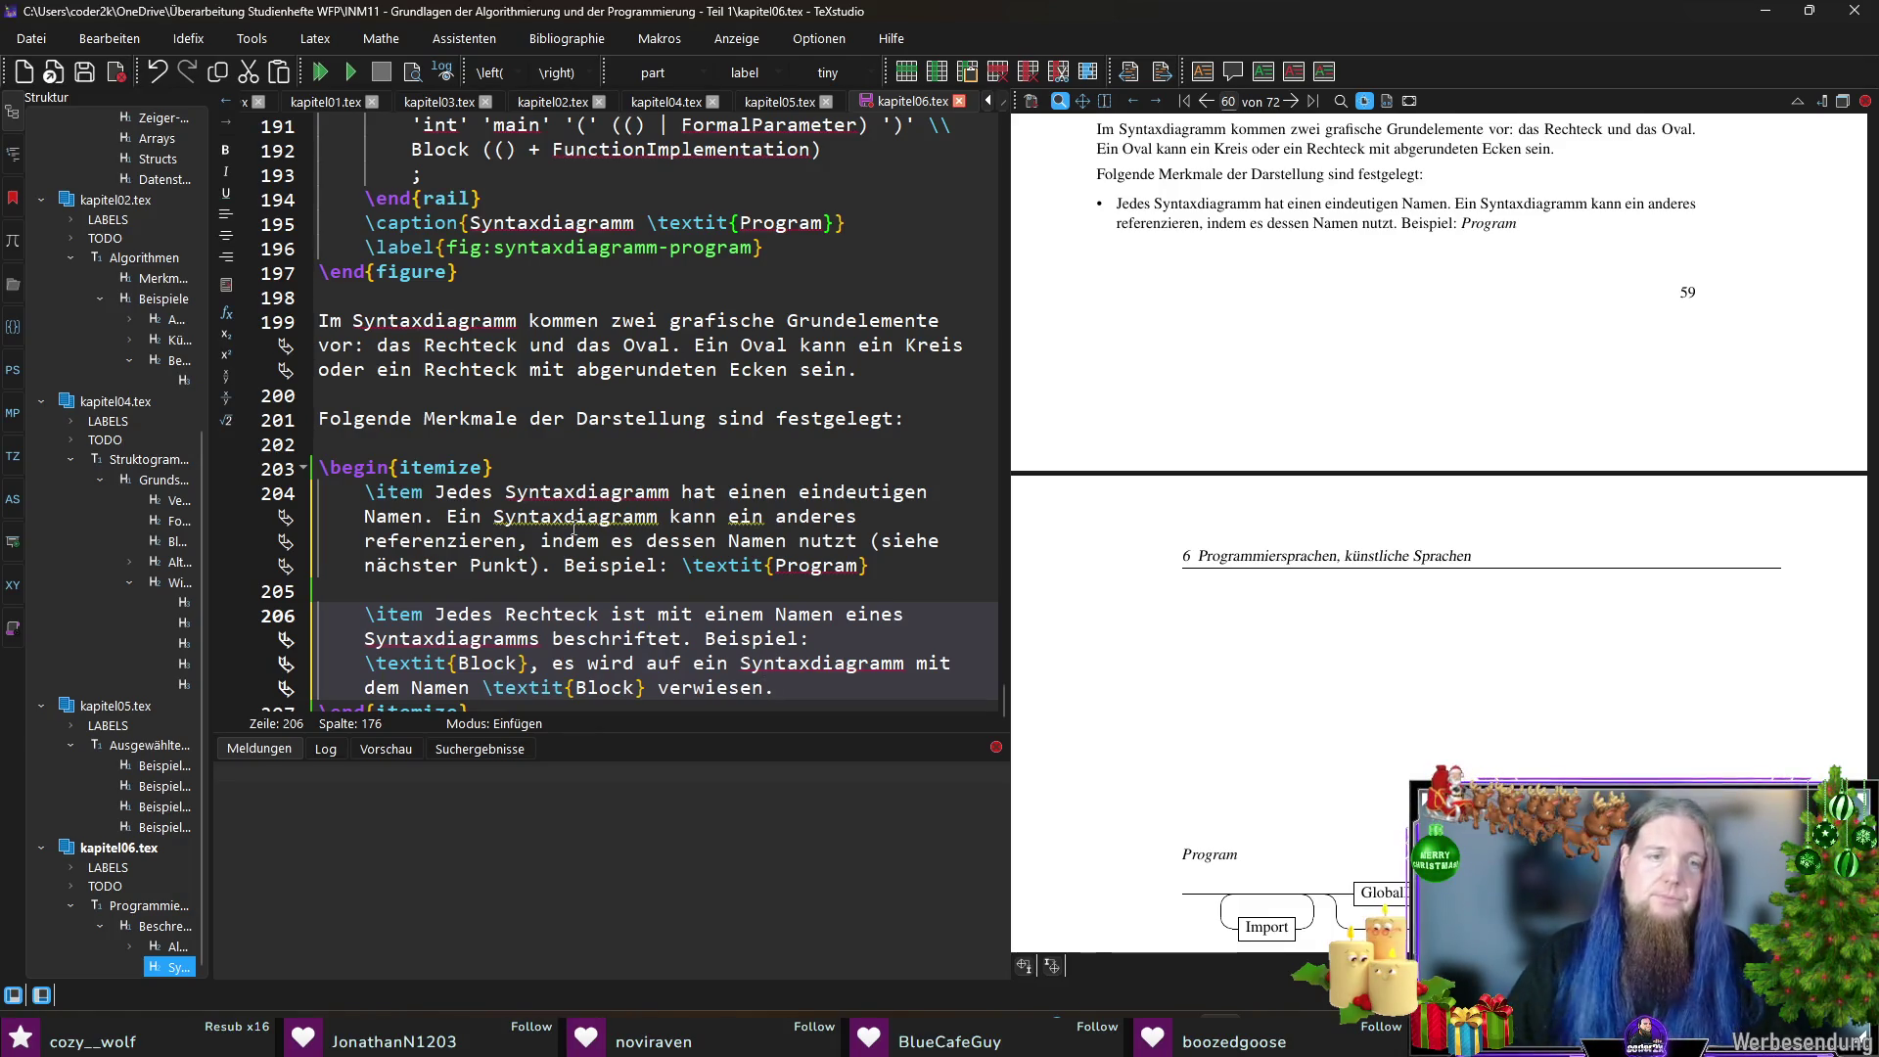
- Scroll the PDF preview to the Program diagram on page 61 and magnify its Block box
{"action": "scroll", "coordinate": [429, 459], "scroll_direction": "down", "scroll_amount": 1}
{"action": "scroll", "coordinate": [1217, 336], "scroll_direction": "down", "scroll_amount": 5}
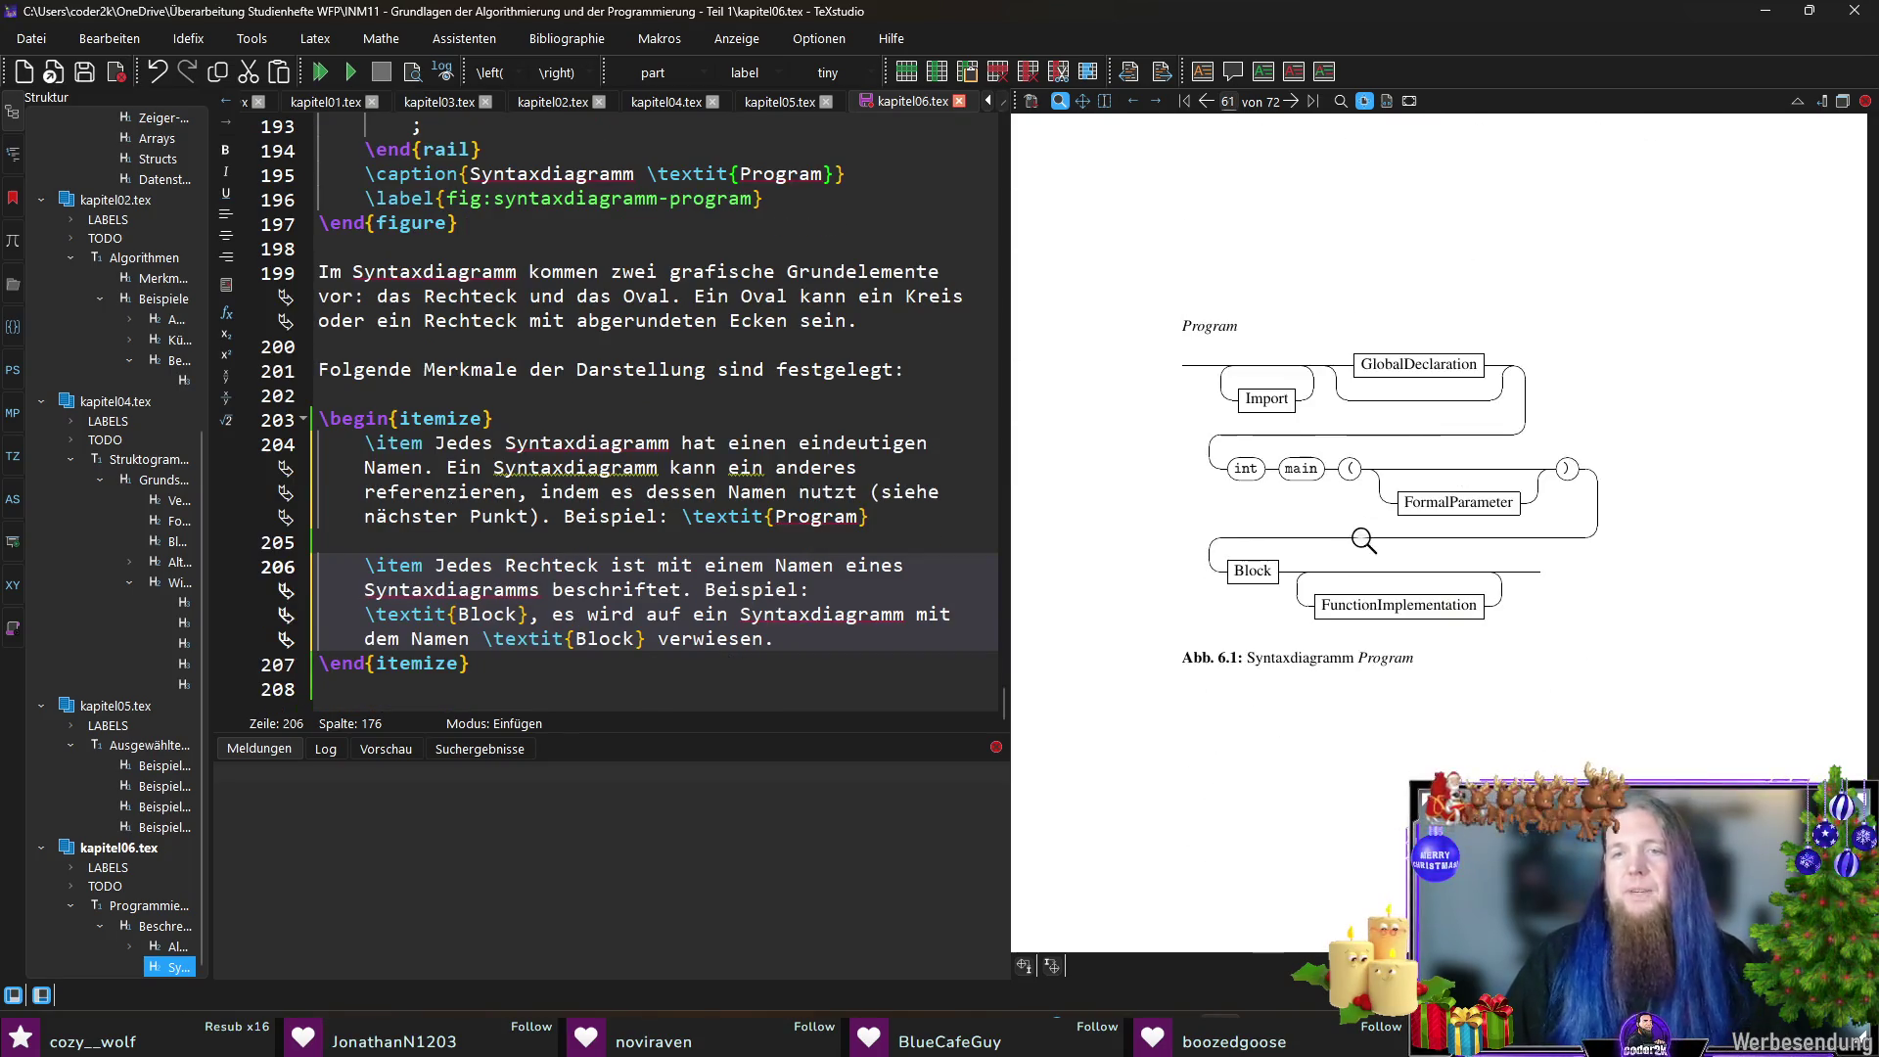
{"action": "scroll", "coordinate": [1217, 336], "scroll_direction": "down", "scroll_amount": 1}
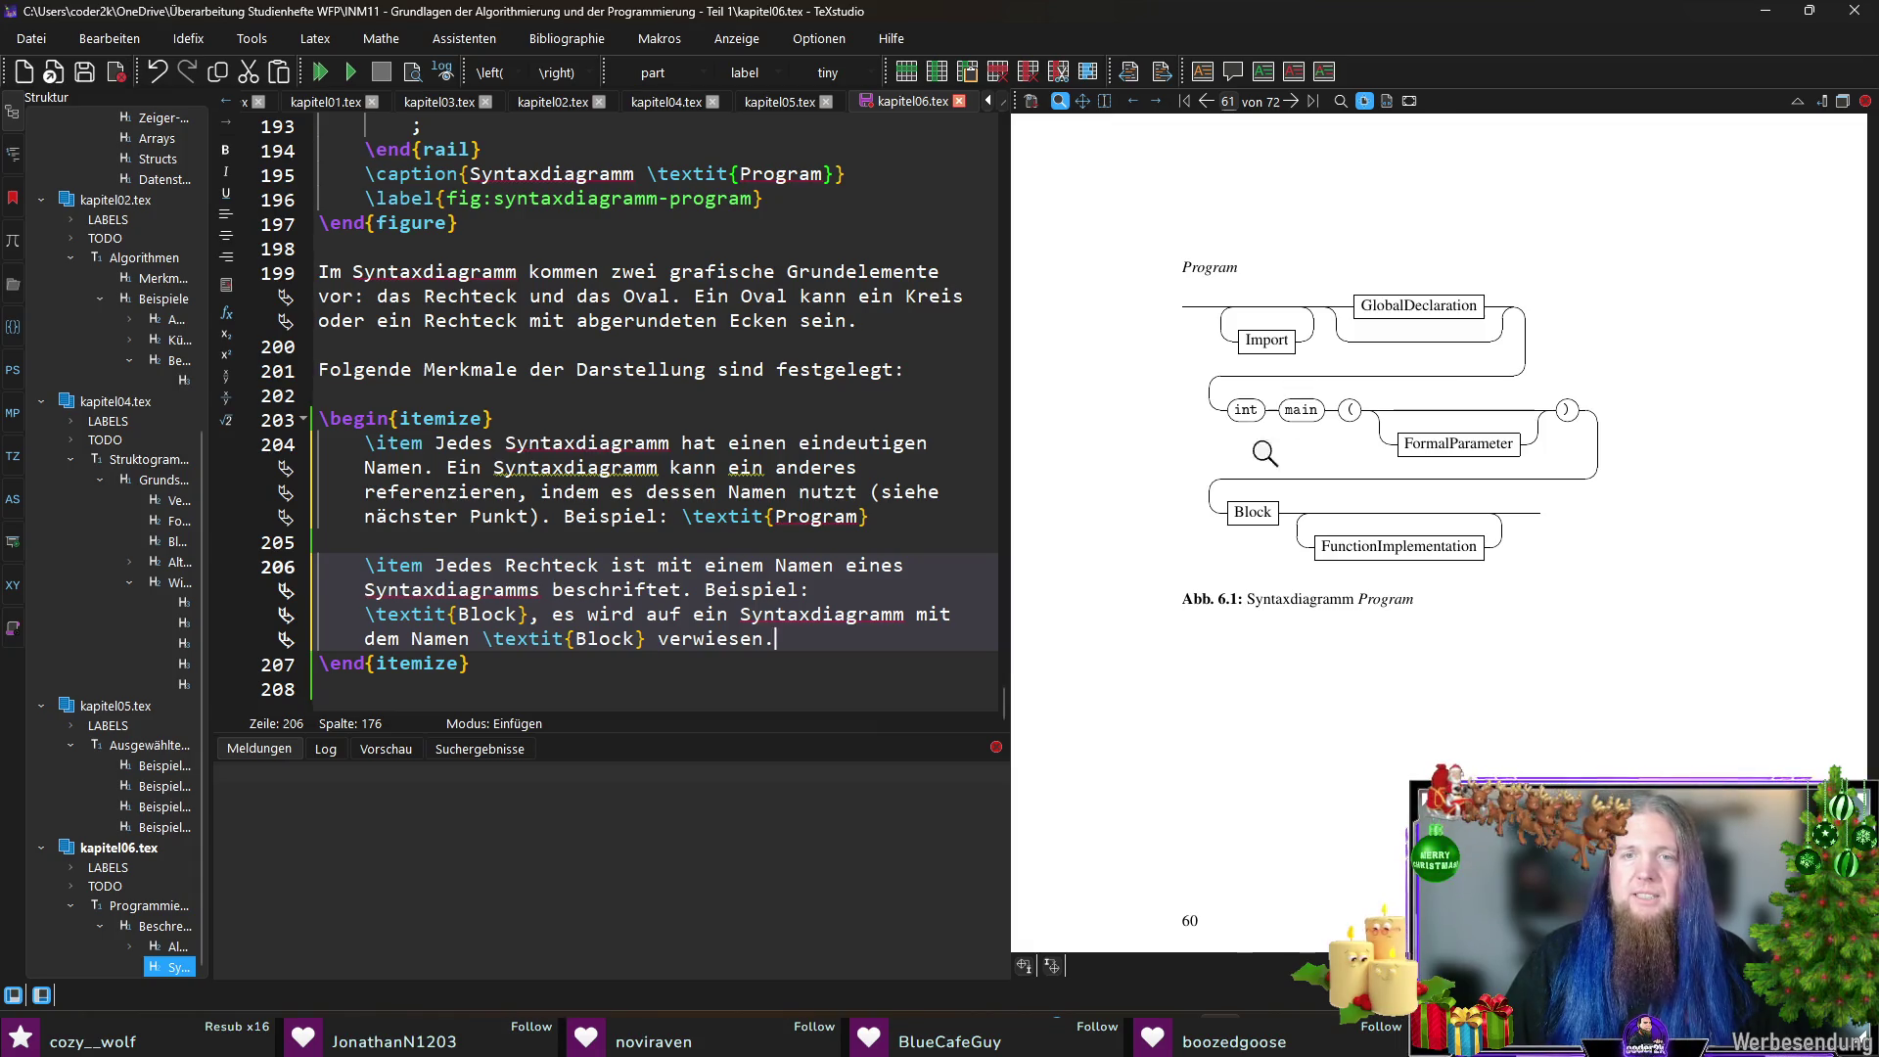
{"action": "mouse_move", "coordinate": [1248, 505]}
{"action": "left_mouse_down"}
{"action": "mouse_move", "coordinate": [1214, 514]}
{"action": "mouse_move", "coordinate": [1260, 511]}
{"action": "left_mouse_up"}
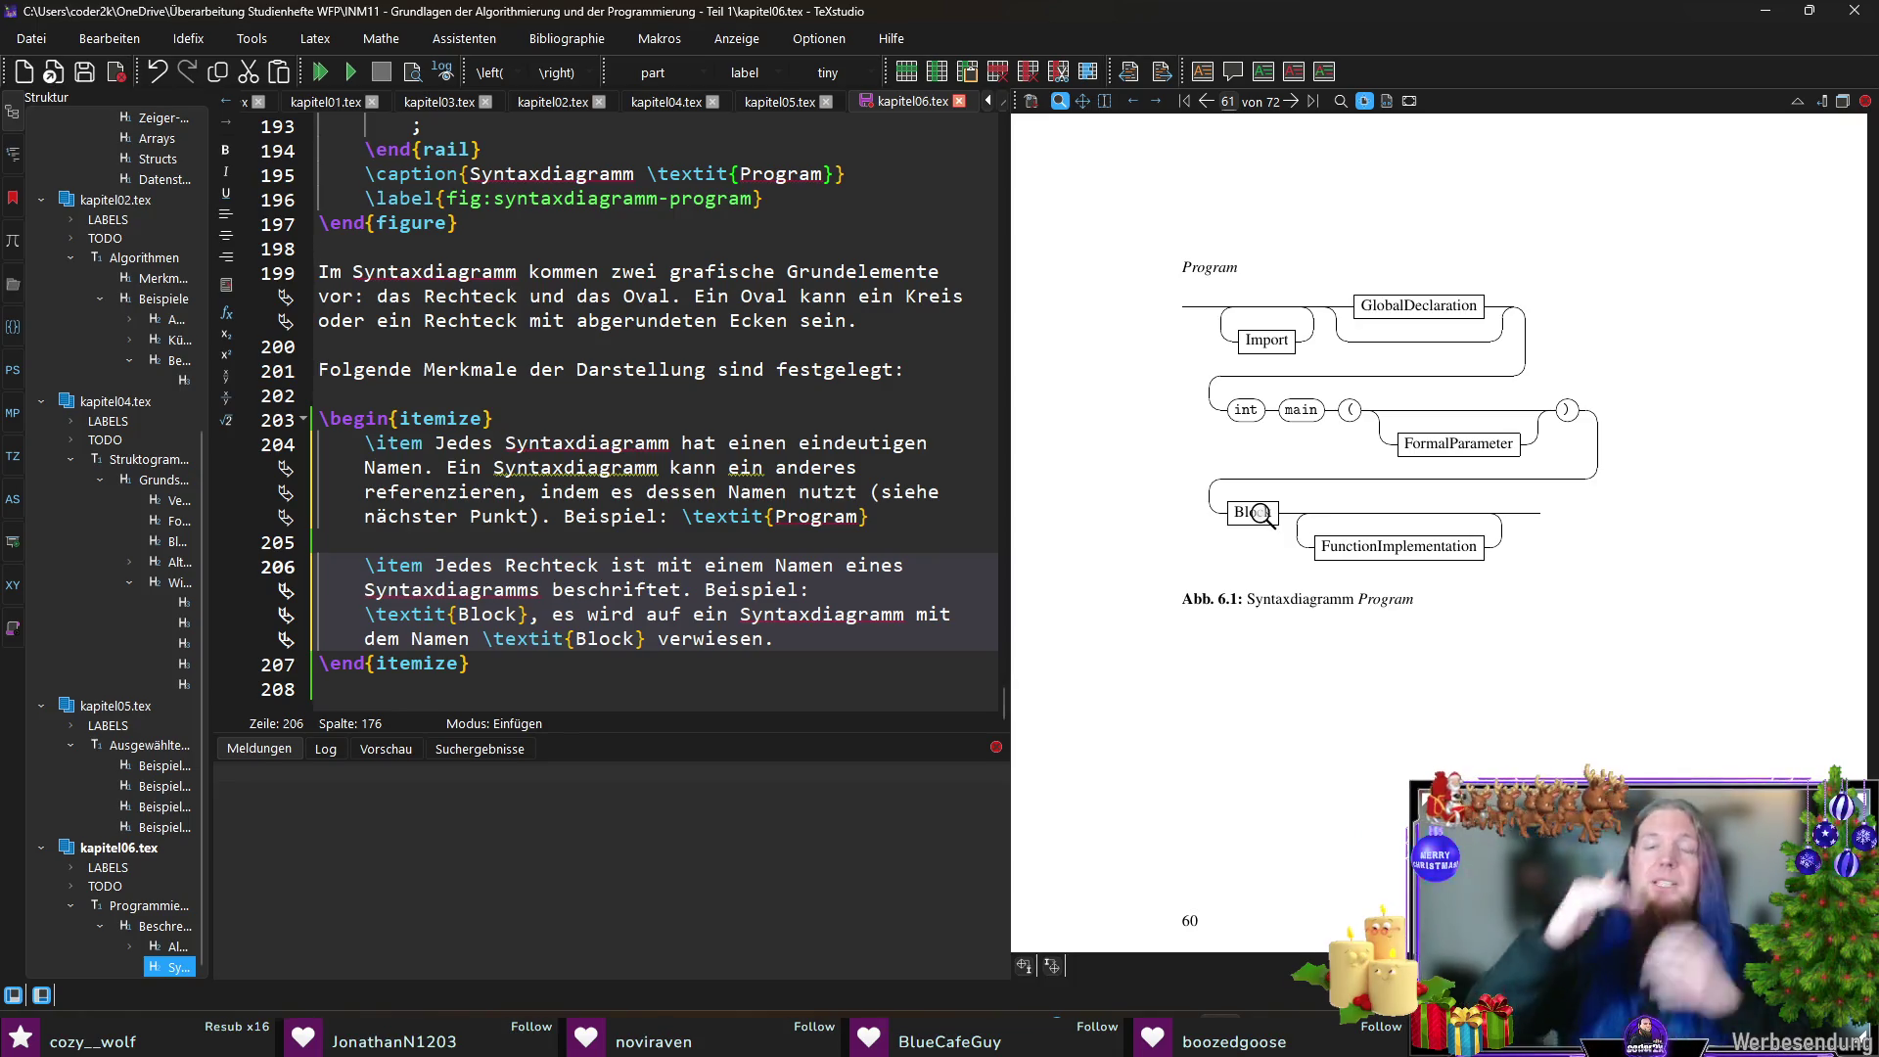